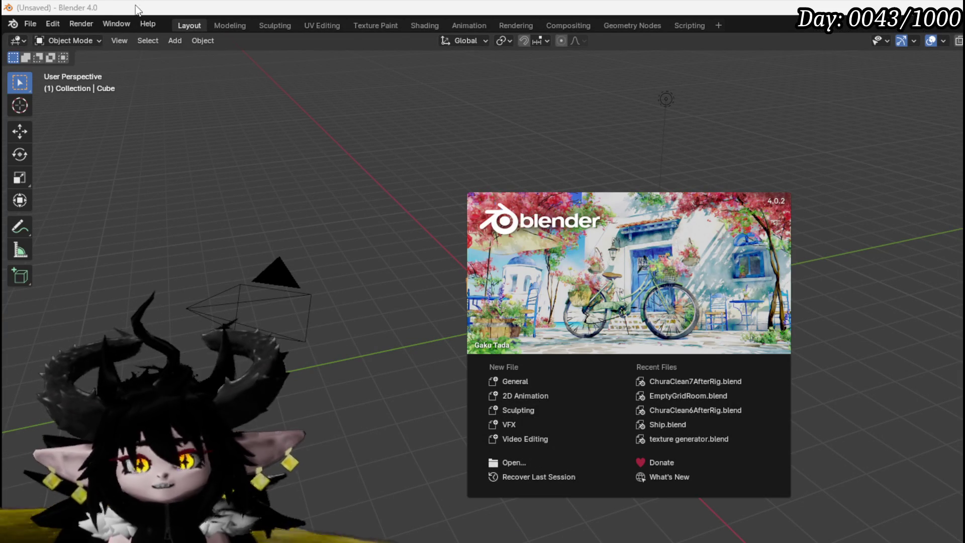
# Dismiss the splash screen and open ChuraClean7AfterRig.blend from the recent files list.
pyautogui.click(34, 23)
pyautogui.click(35, 23)
pyautogui.moveTo(79, 65)
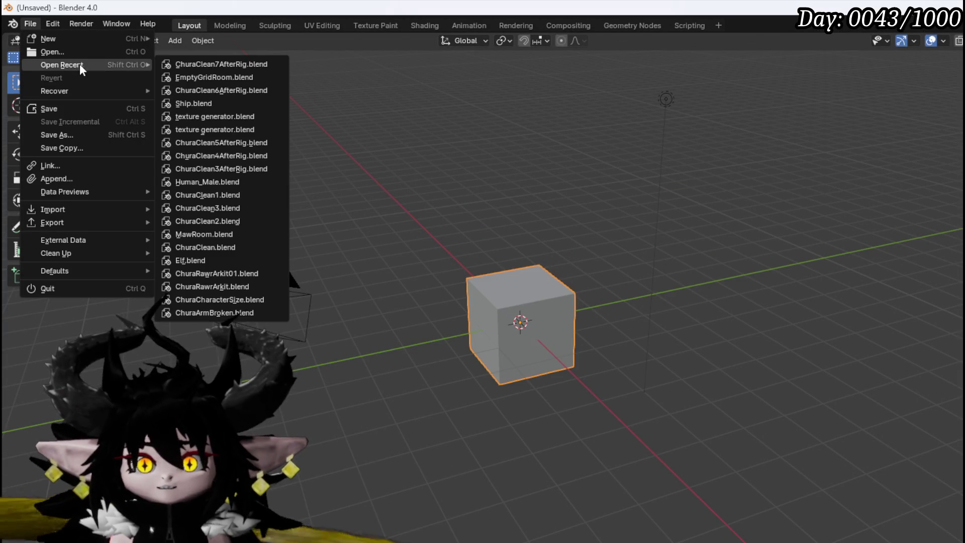
pyautogui.click(211, 64)
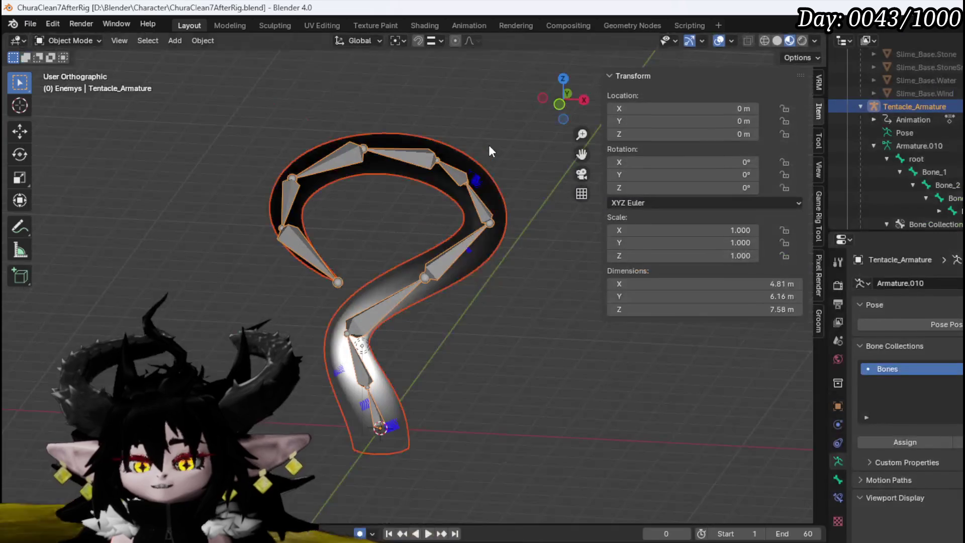
pyautogui.scroll(5, 894, 141)
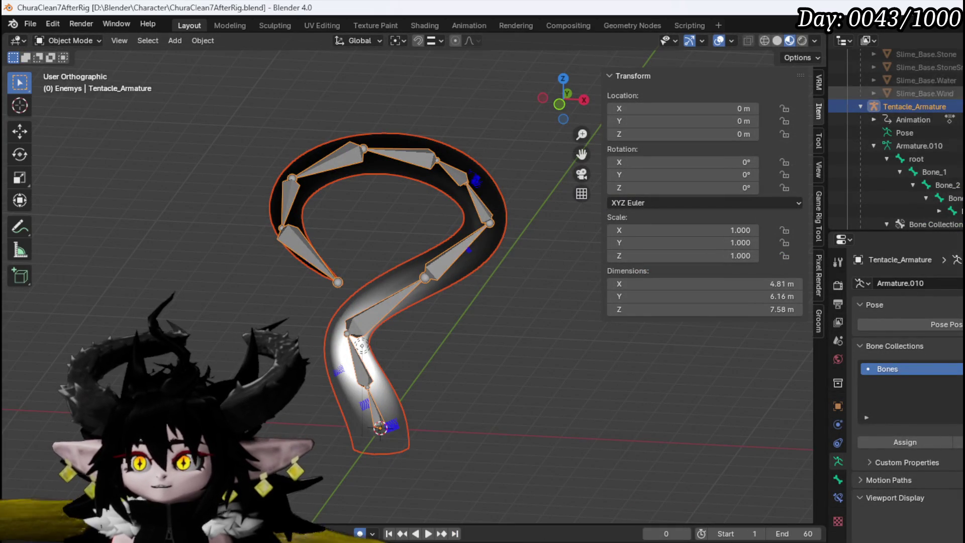
# Hide Tentacle_Armature in the Outliner and collapse the ChuraVtuber collection.
pyautogui.click(848, 94)
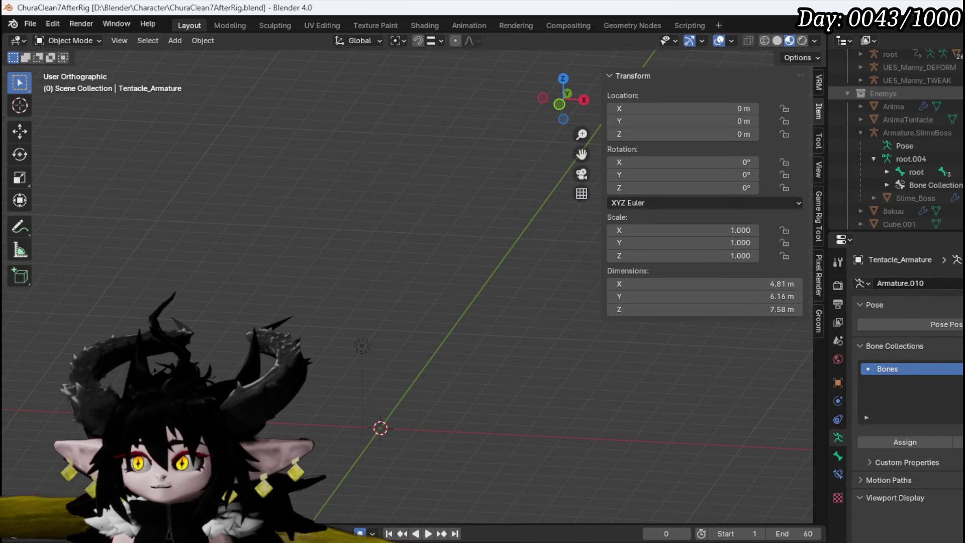
pyautogui.scroll(-5, 903, 125)
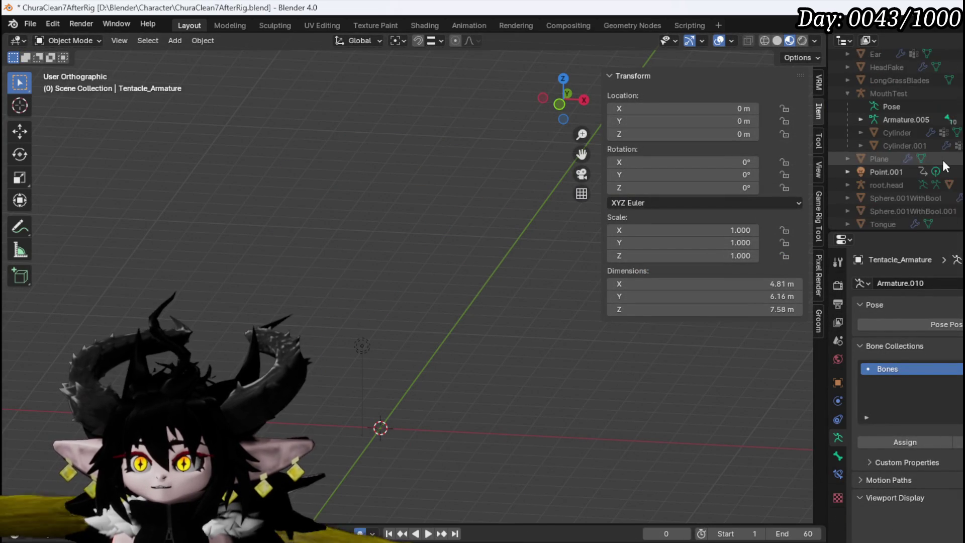
pyautogui.scroll(-5, 943, 160)
pyautogui.scroll(-10, 943, 163)
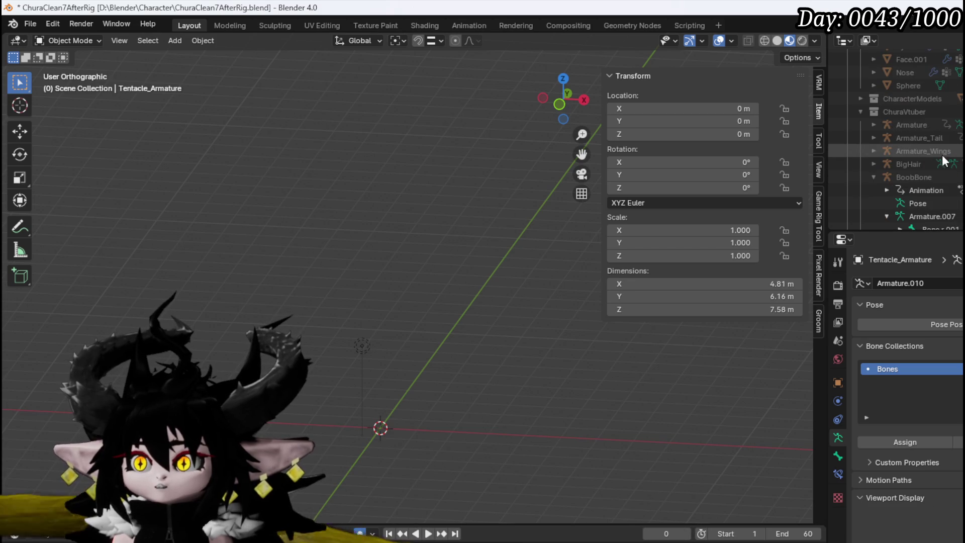
pyautogui.click(860, 111)
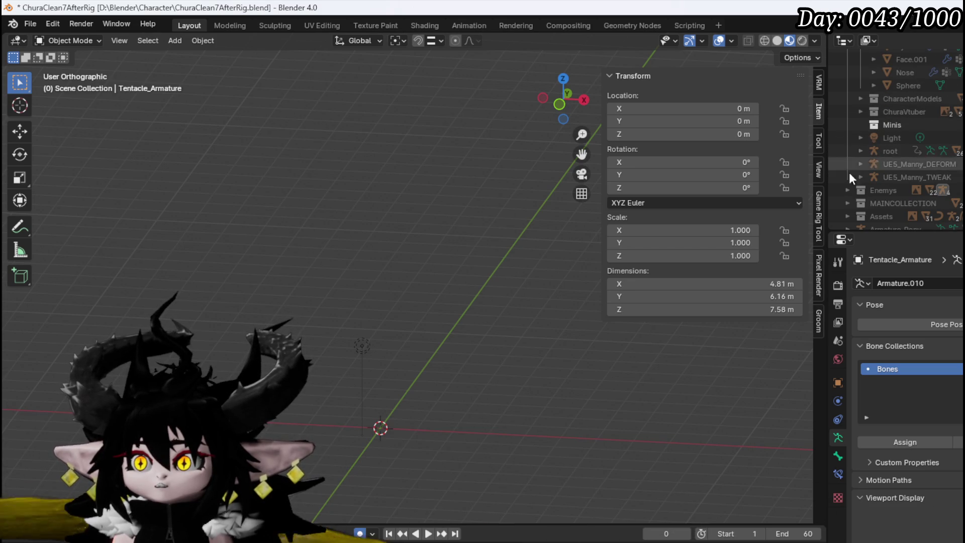
pyautogui.scroll(-2, 903, 183)
# Hide lever_Base and Lever_Handle, leaving the Assets collection active.
pyautogui.click(889, 165)
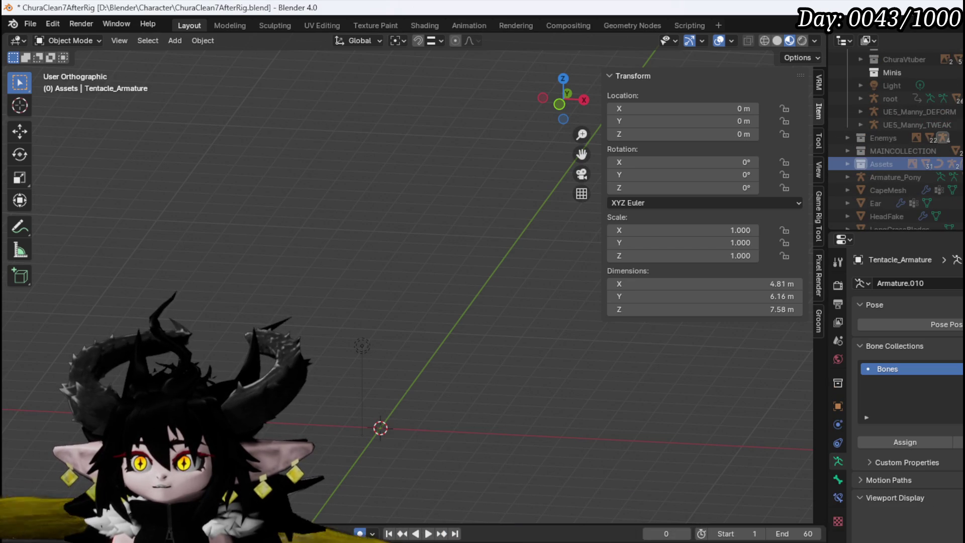
pyautogui.click(848, 163)
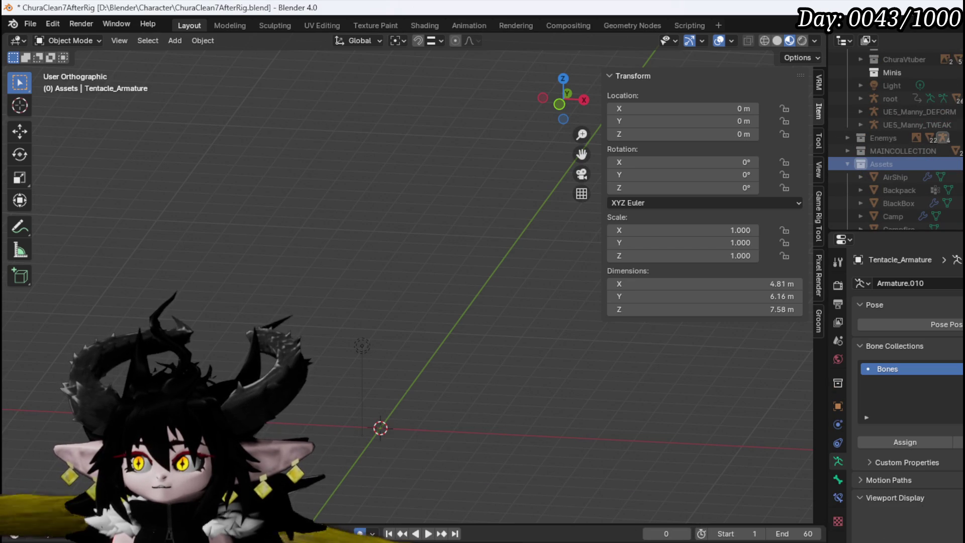
pyautogui.hotkey('alt', 'h')
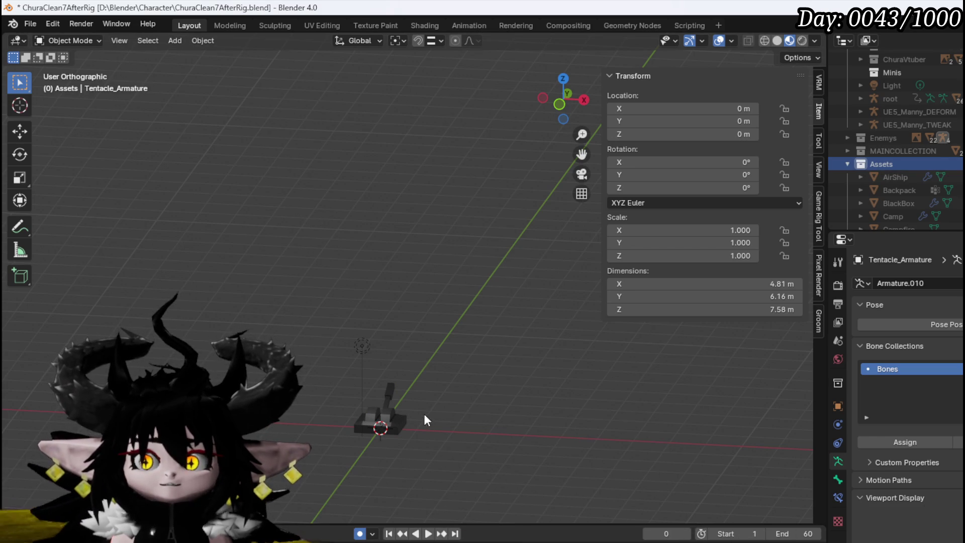
pyautogui.click(385, 403)
pyautogui.press('h')
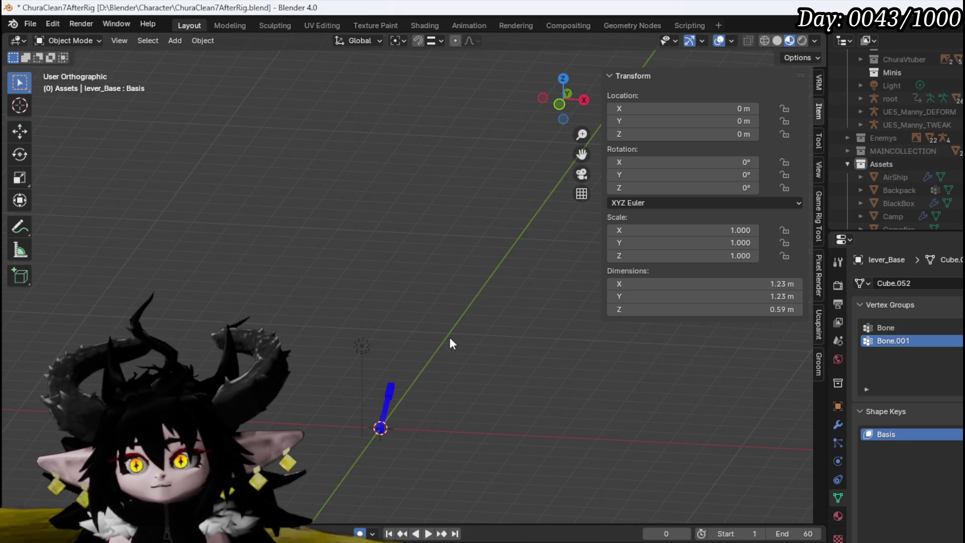
pyautogui.click(388, 395)
pyautogui.press('h')
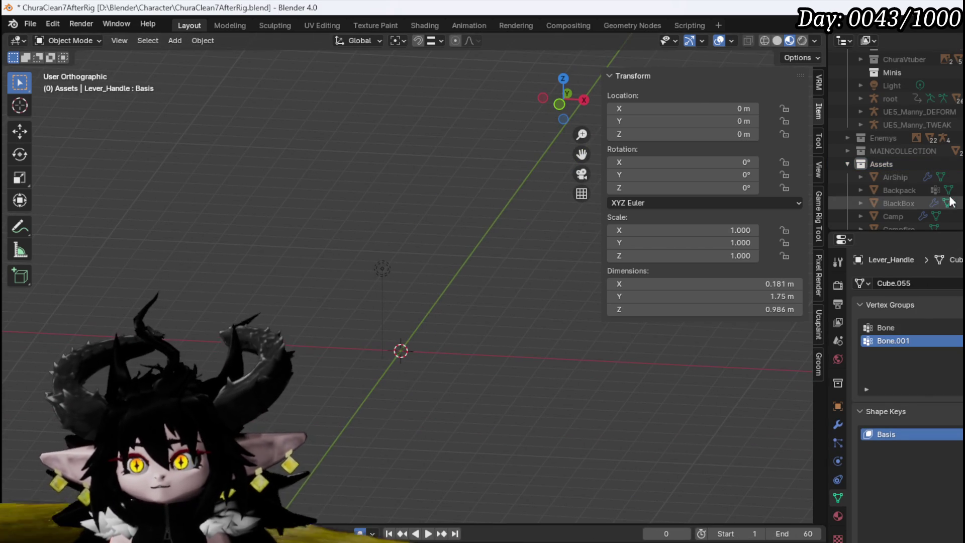
pyautogui.click(894, 165)
pyautogui.click(186, 40)
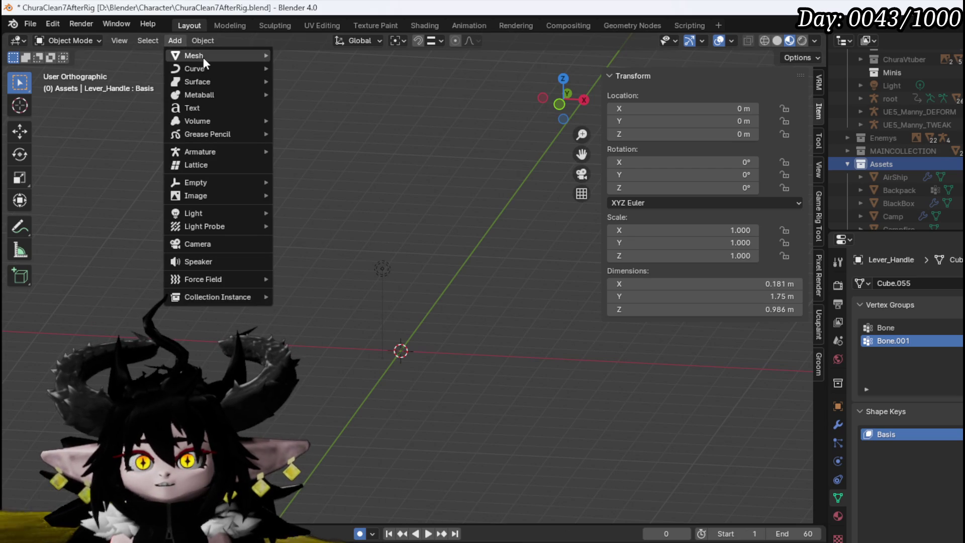
# Add a cube at the origin and switch to Edit Mode in front view.
pyautogui.moveTo(205, 57)
pyautogui.click(312, 69)
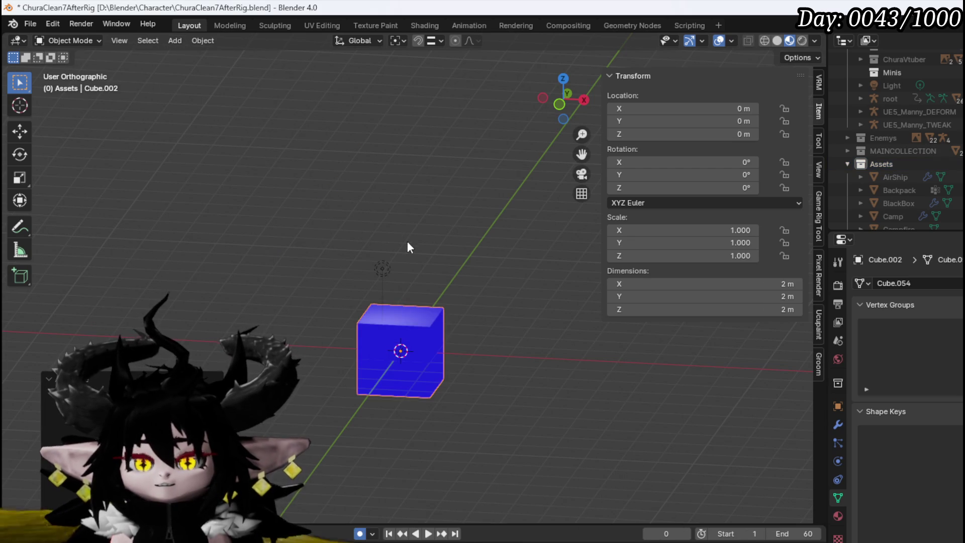
pyautogui.press('KP_1')
pyautogui.click(65, 41)
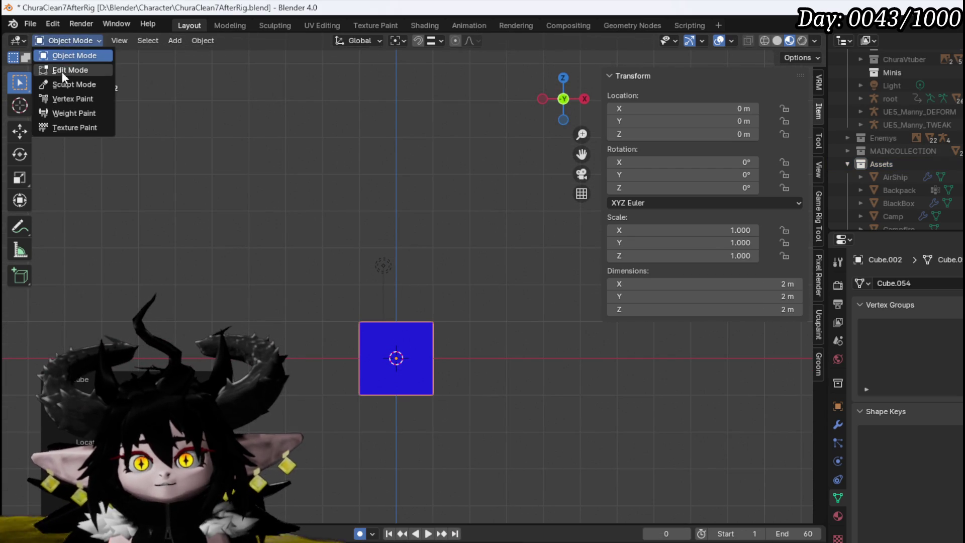
pyautogui.click(64, 69)
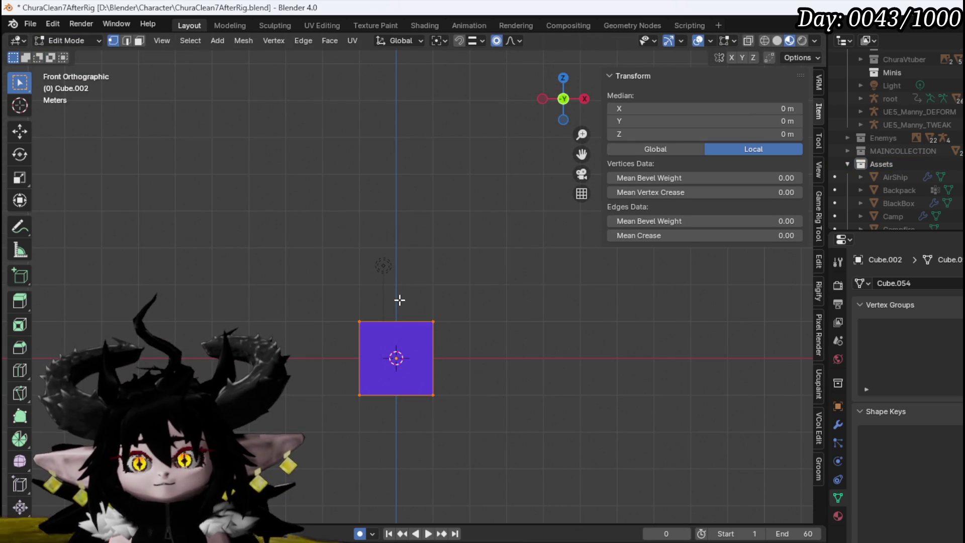
# Delete the cube's left-half vertices from the front view.
pyautogui.moveTo(398, 300)
pyautogui.mouseDown()
pyautogui.moveTo(415, 340)
pyautogui.moveTo(394, 348)
pyautogui.moveTo(364, 311)
pyautogui.mouseUp()
pyautogui.press('KP_3')
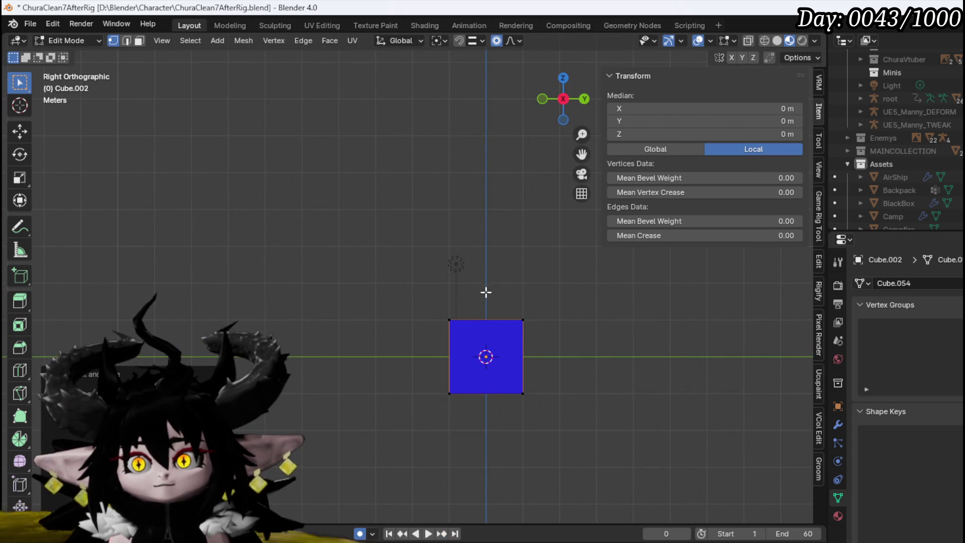
pyautogui.moveTo(399, 254); pyautogui.dragTo(595, 295)
pyautogui.press('KP_1')
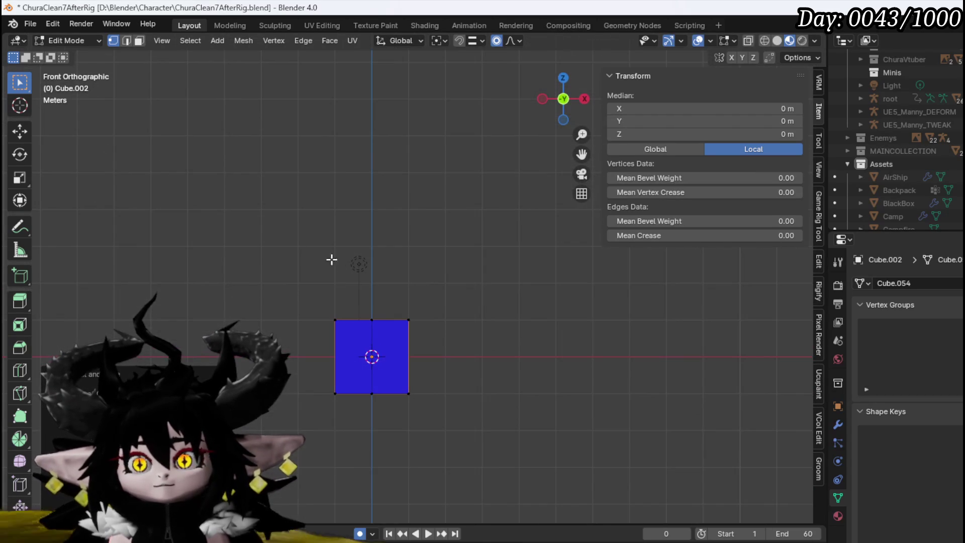
pyautogui.moveTo(280, 246)
pyautogui.mouseDown()
pyautogui.moveTo(314, 355)
pyautogui.moveTo(356, 435)
pyautogui.mouseUp()
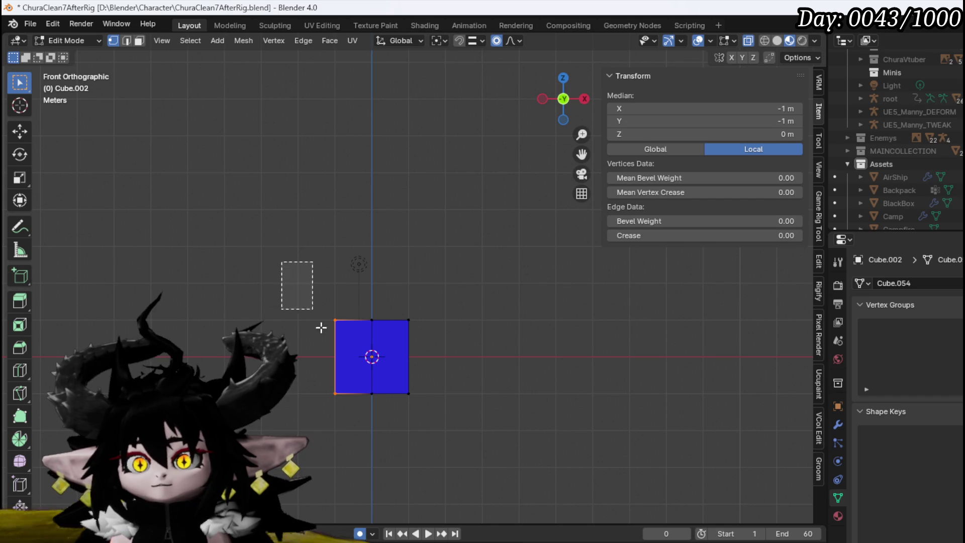
pyautogui.press('x')
pyautogui.click(352, 439)
# Delete one side's vertices from the right view, leaving a quarter cube.
pyautogui.press('KP_3')
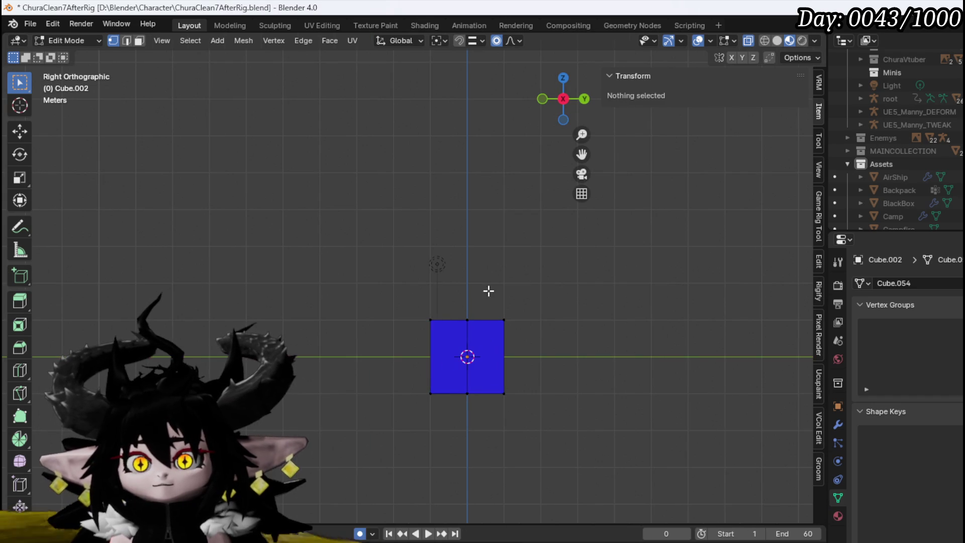
pyautogui.moveTo(482, 277); pyautogui.dragTo(556, 426)
pyautogui.press('x')
pyautogui.click(556, 445)
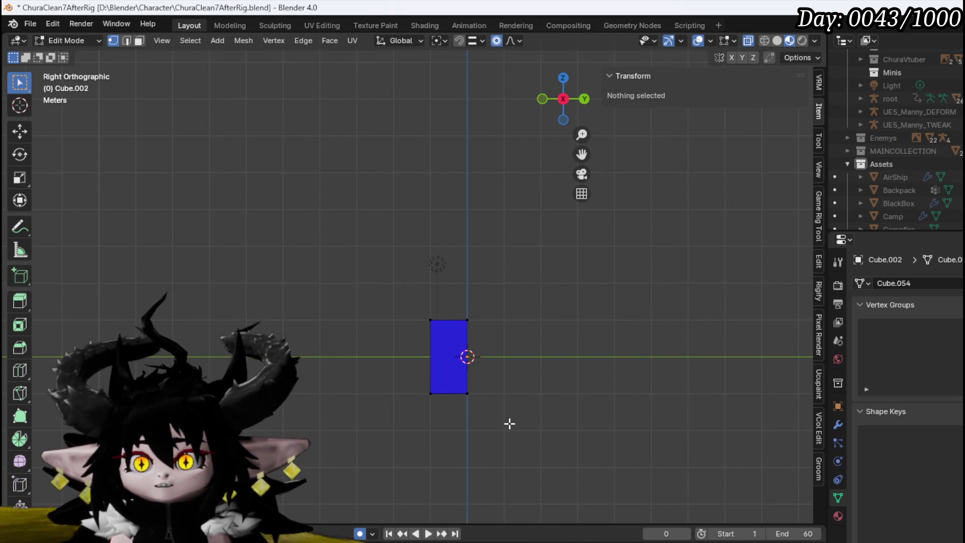
pyautogui.press('KP_1')
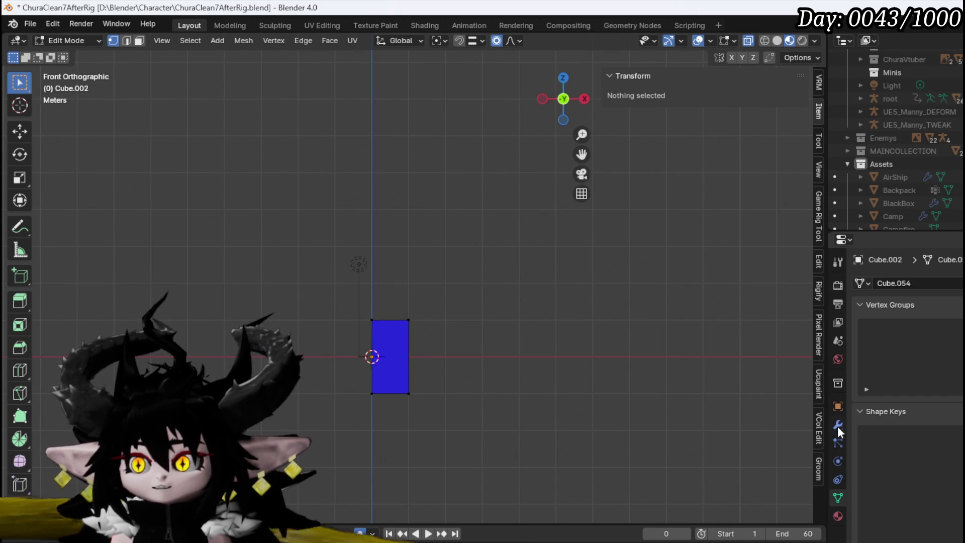
pyautogui.click(838, 425)
# Add a Mirror modifier to the cube.
pyautogui.click(888, 285)
pyautogui.moveTo(876, 335)
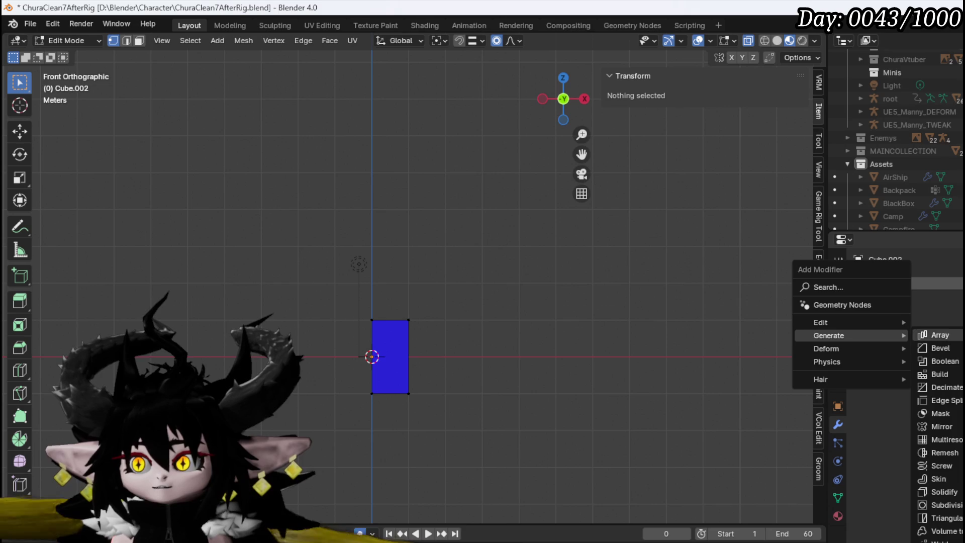
pyautogui.click(941, 426)
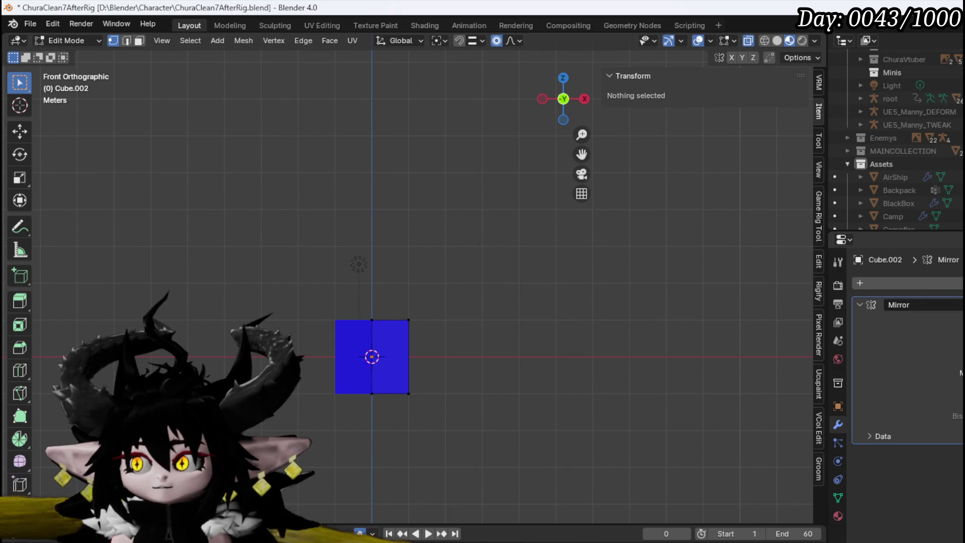
# Delete the mesh's lower vertices from the right view.
pyautogui.press('KP_3')
pyautogui.moveTo(367, 446); pyautogui.dragTo(578, 385)
pyautogui.press('x')
pyautogui.click(582, 386)
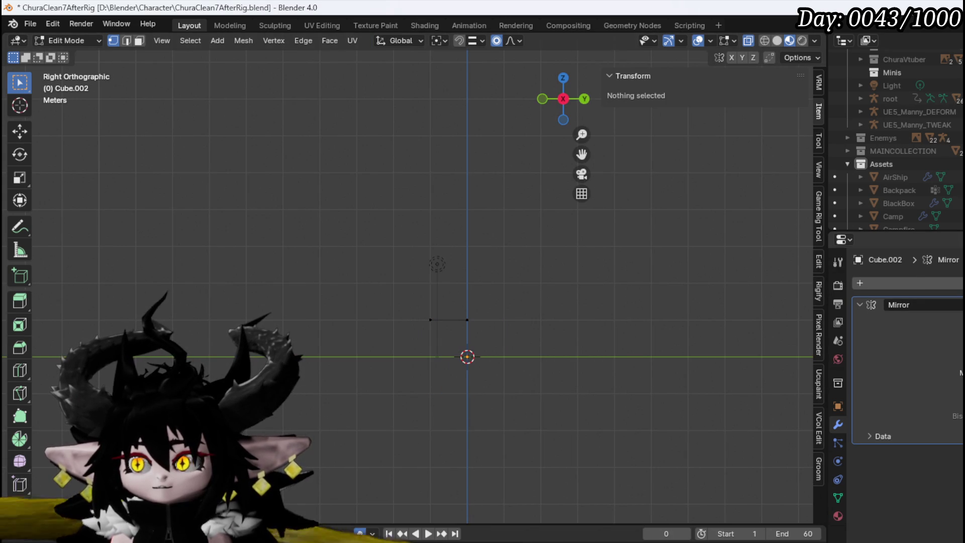
pyautogui.hotkey('ctrl', 'z')
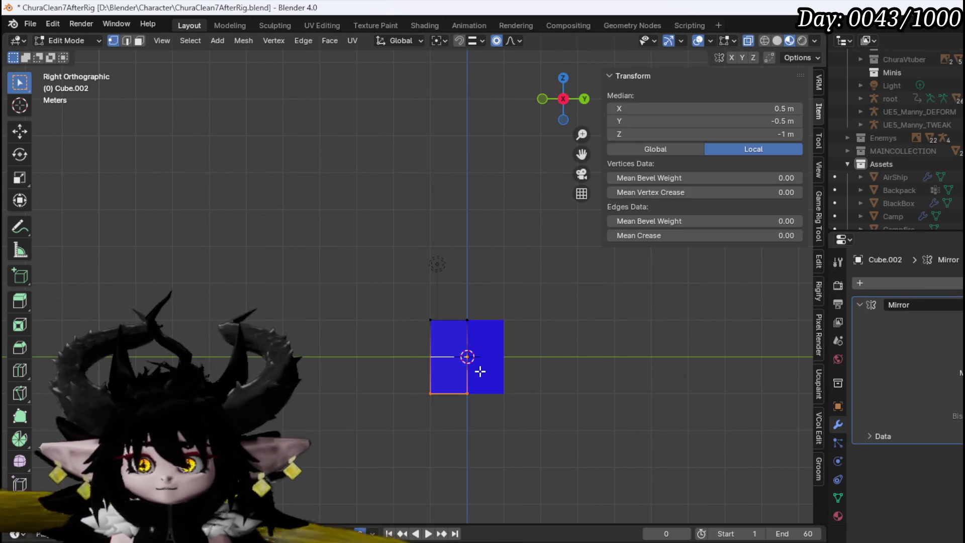
pyautogui.press('x')
pyautogui.click(644, 372)
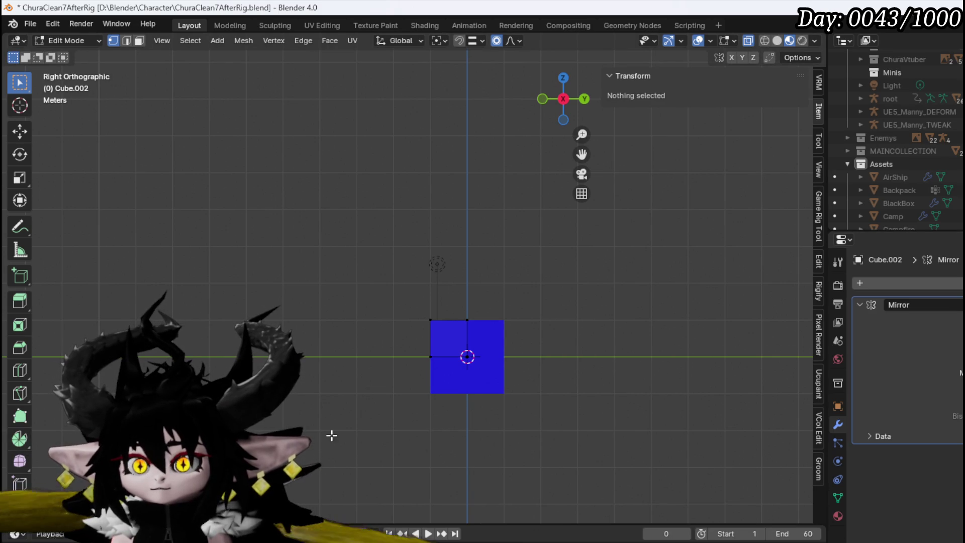
# In top view, scale the corner face down into a much smaller square.
pyautogui.press('KP_7')
pyautogui.scroll(4, 397, 297)
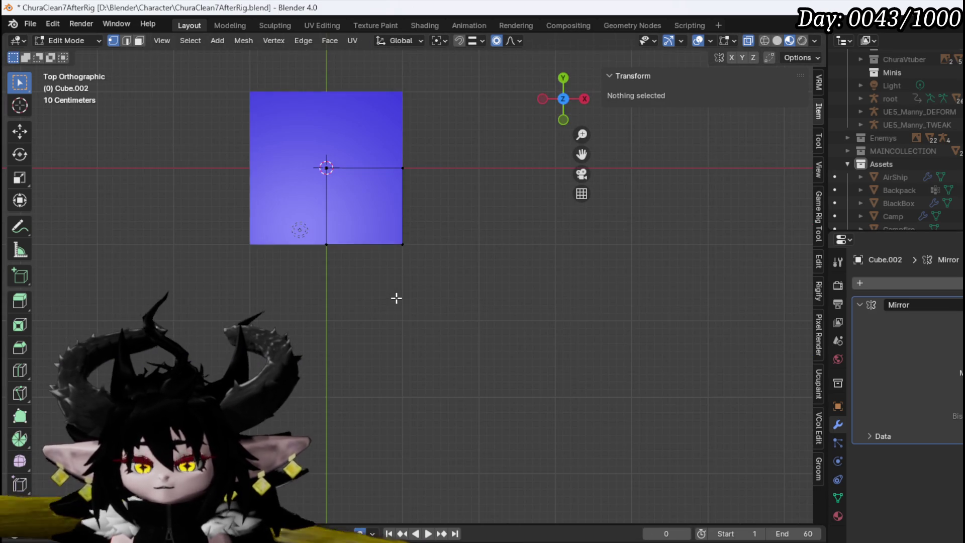
pyautogui.moveTo(340, 414); pyautogui.dragTo(464, 274)
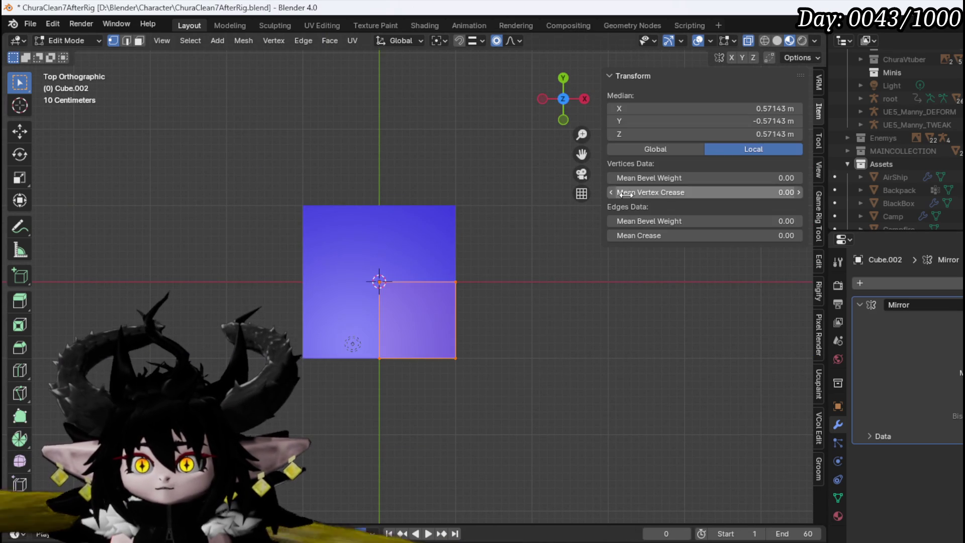
pyautogui.press('s')
pyautogui.press('Escape')
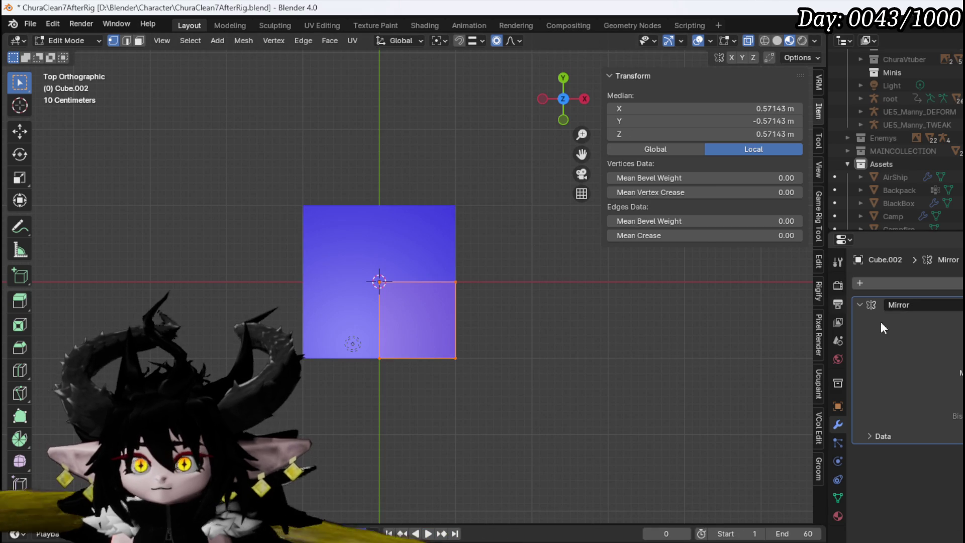
pyautogui.press('s')
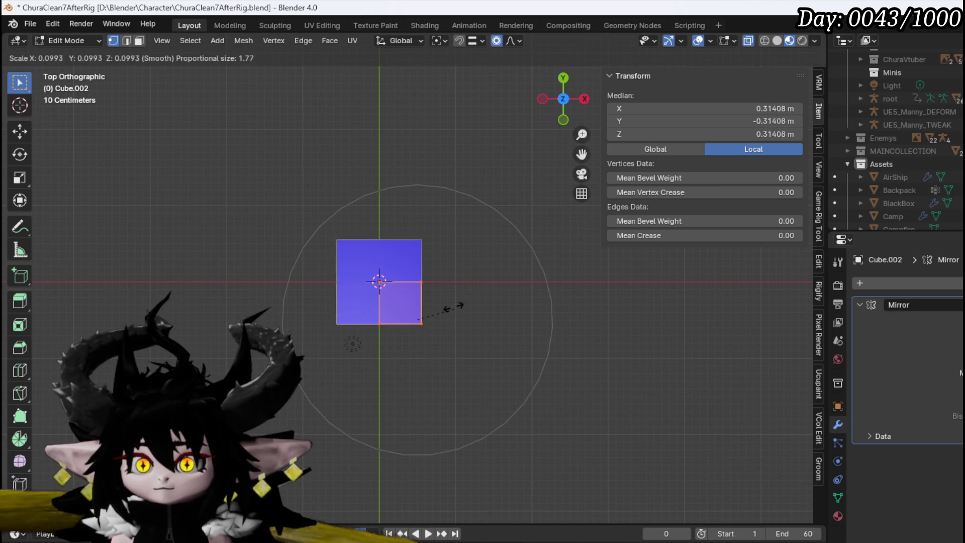
pyautogui.press('Escape')
pyautogui.press('s')
pyautogui.click(551, 391)
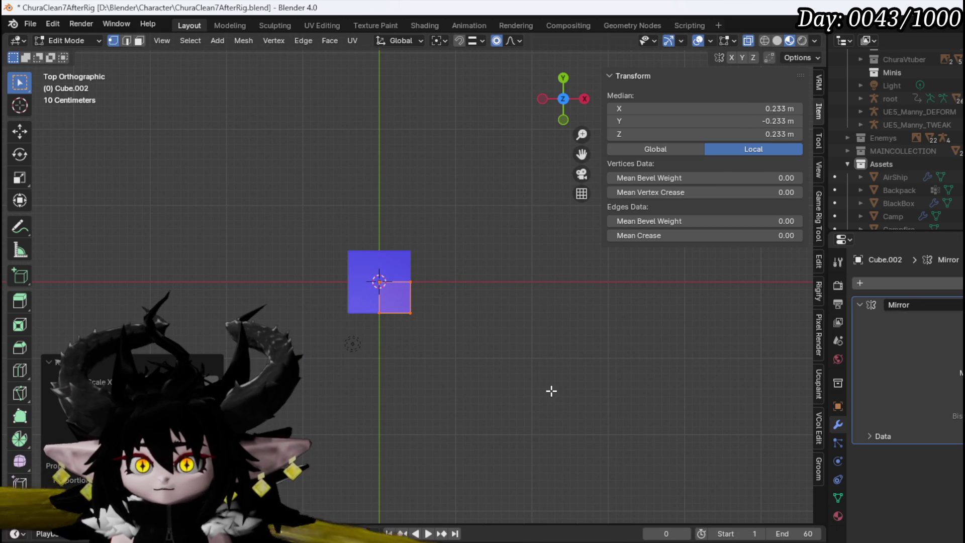
pyautogui.press('KP_1')
# Extrude the top of the small cube upward into a tall column.
pyautogui.moveTo(337, 343)
pyautogui.mouseDown()
pyautogui.moveTo(368, 375)
pyautogui.moveTo(533, 423)
pyautogui.mouseUp()
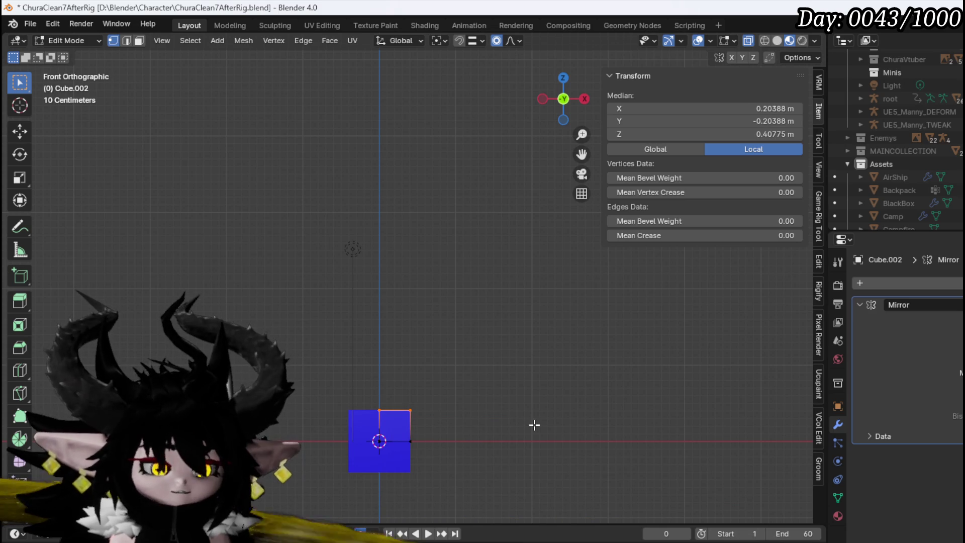
pyautogui.press('e')
pyautogui.click(538, 340)
pyautogui.press('KP_8')
pyautogui.press('KP_6')
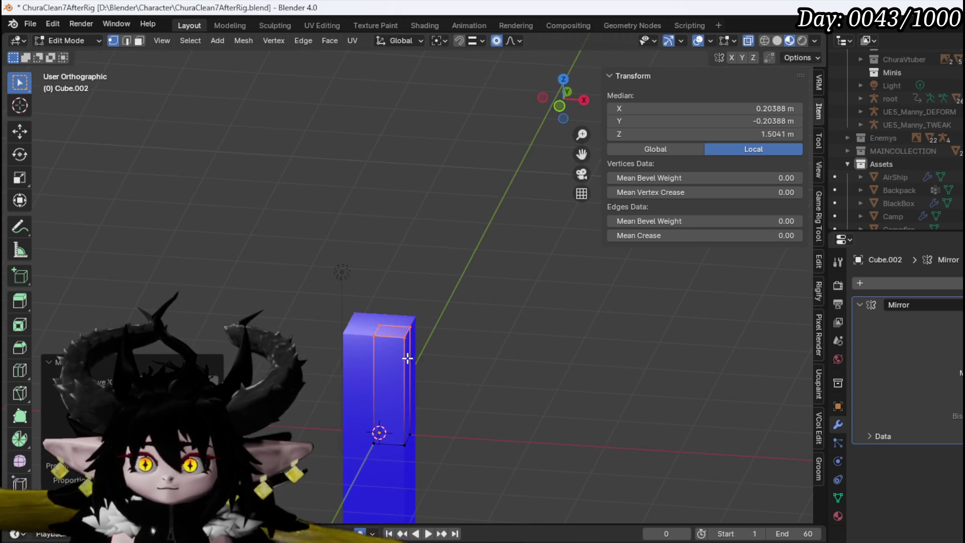
# Raise the top vertex along Z to 2.3607 m for a point, then add a Bevel modifier.
pyautogui.click(381, 325)
pyautogui.press('KP_1')
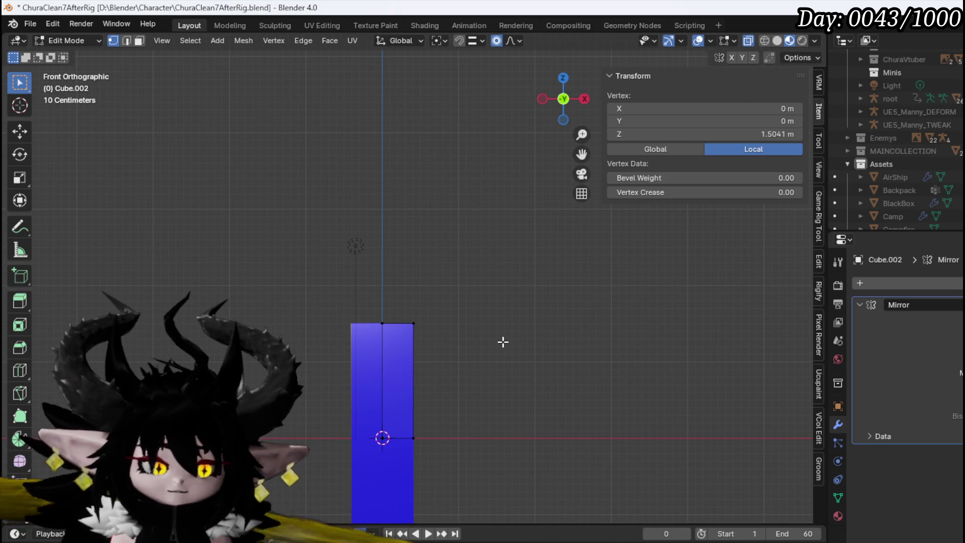
pyautogui.press('g')
pyautogui.press('z')
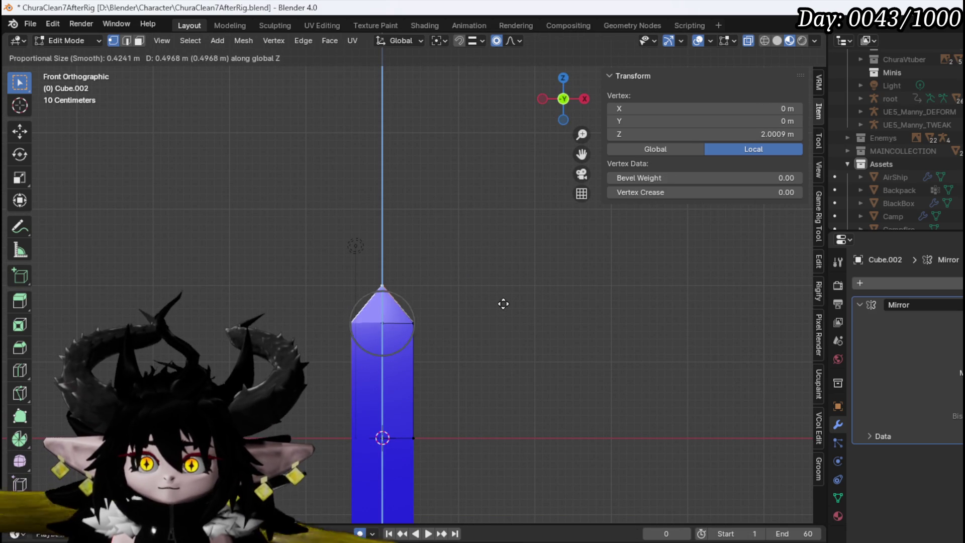
pyautogui.click(499, 276)
pyautogui.moveTo(499, 275)
pyautogui.mouseDown()
pyautogui.moveTo(487, 308)
pyautogui.moveTo(359, 366)
pyautogui.moveTo(605, 367)
pyautogui.moveTo(595, 439)
pyautogui.moveTo(411, 377)
pyautogui.mouseUp()
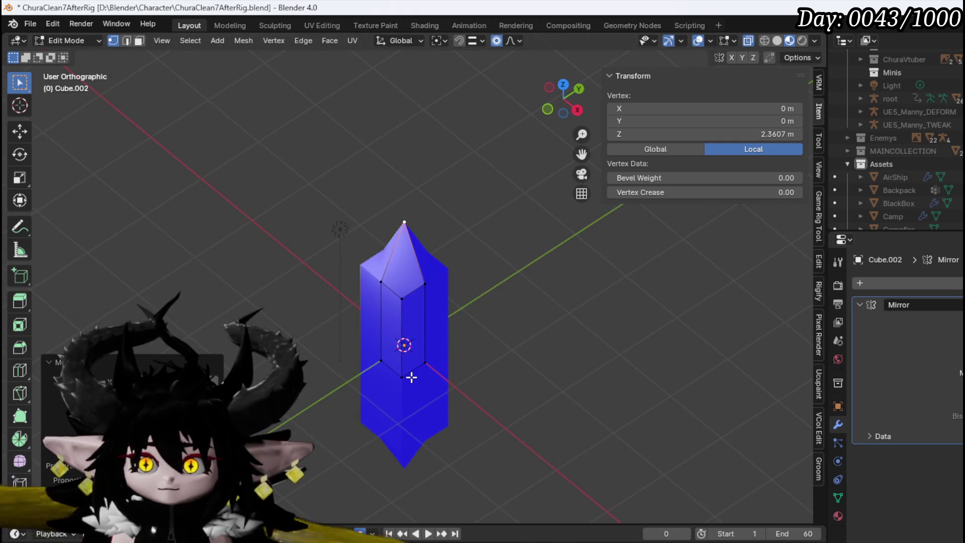
pyautogui.scroll(4, 409, 373)
pyautogui.moveTo(395, 314)
pyautogui.mouseDown()
pyautogui.moveTo(506, 293)
pyautogui.moveTo(383, 355)
pyautogui.moveTo(398, 293)
pyautogui.moveTo(422, 302)
pyautogui.moveTo(387, 373)
pyautogui.moveTo(512, 363)
pyautogui.mouseUp()
pyautogui.scroll(-3, 409, 331)
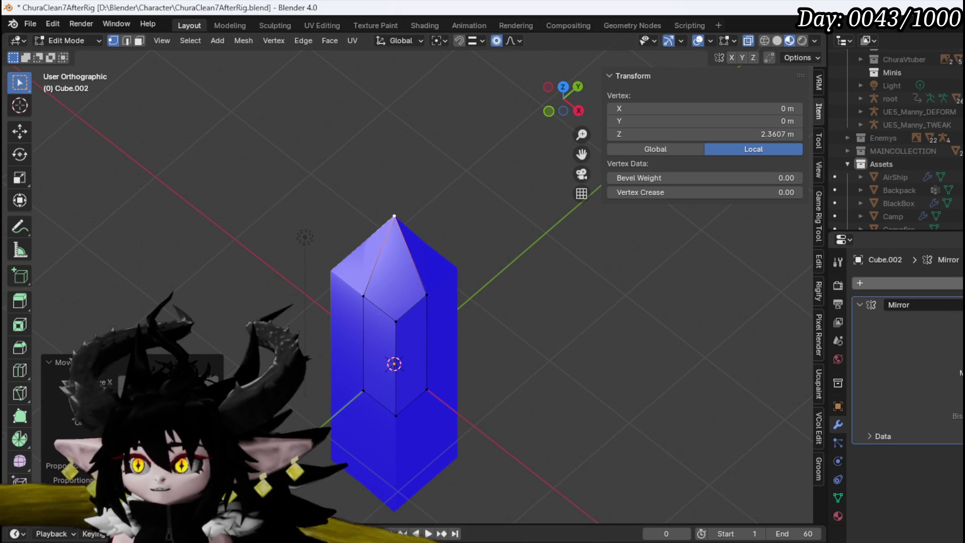
pyautogui.click(904, 283)
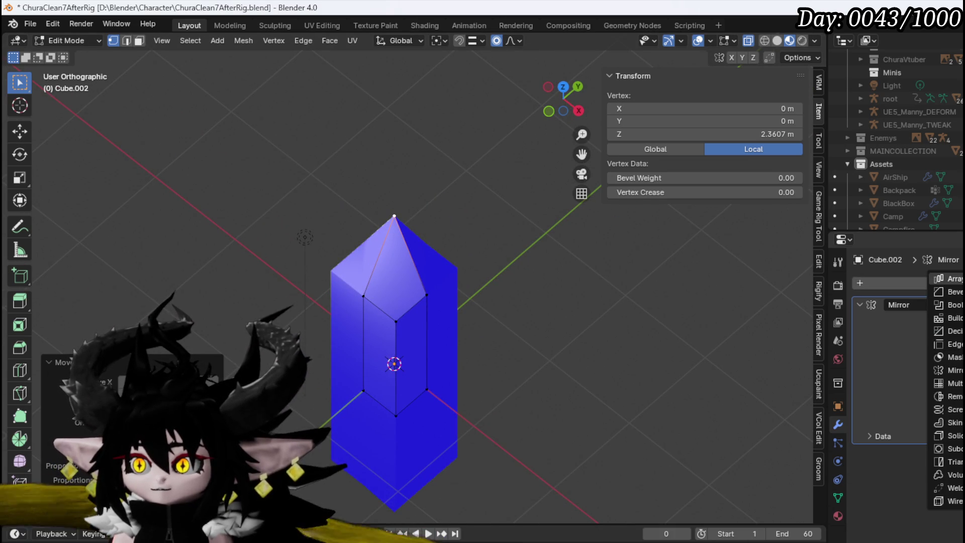
pyautogui.click(951, 291)
# Undo the bevel and shift vertices along X in top view for a hexagonal cross-section.
pyautogui.moveTo(420, 333)
pyautogui.mouseDown()
pyautogui.moveTo(467, 300)
pyautogui.moveTo(481, 261)
pyautogui.moveTo(440, 328)
pyautogui.moveTo(696, 280)
pyautogui.moveTo(425, 317)
pyautogui.mouseUp()
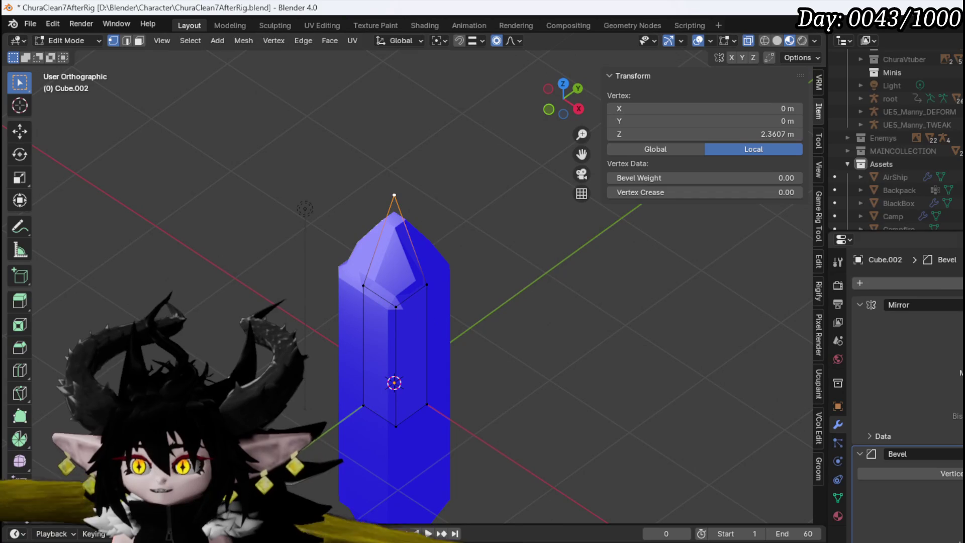
pyautogui.hotkey('ctrl', 'z')
pyautogui.moveTo(493, 295)
pyautogui.mouseDown()
pyautogui.moveTo(447, 286)
pyautogui.moveTo(440, 354)
pyautogui.mouseUp()
pyautogui.moveTo(384, 327); pyautogui.dragTo(383, 327)
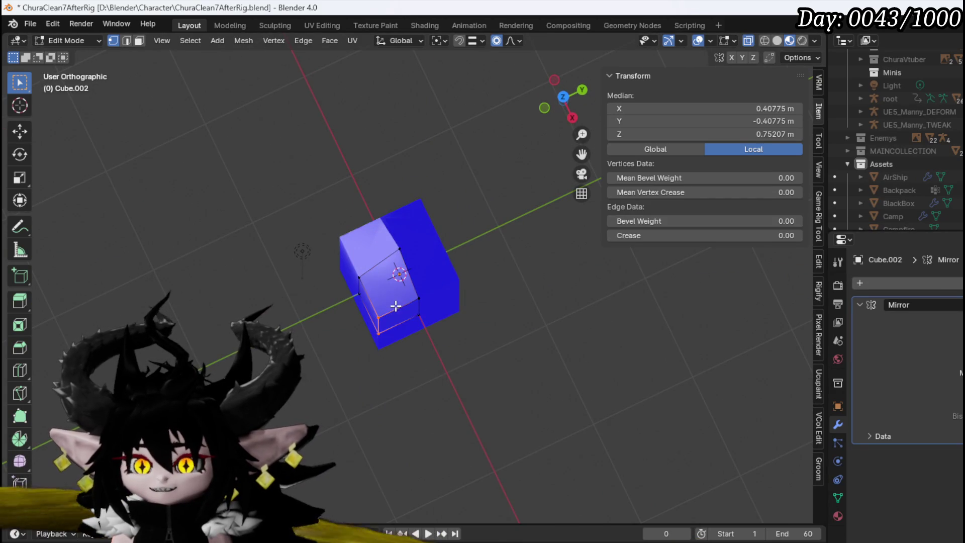
pyautogui.press('KP_7')
pyautogui.press('g')
pyautogui.press('x')
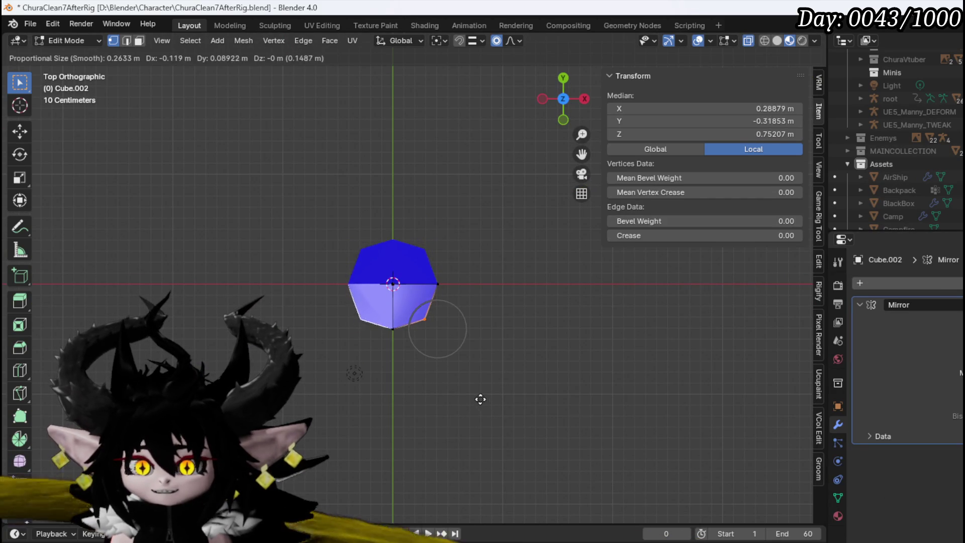
pyautogui.click(478, 398)
pyautogui.moveTo(478, 398)
pyautogui.mouseDown()
pyautogui.moveTo(424, 269)
pyautogui.moveTo(301, 280)
pyautogui.moveTo(407, 299)
pyautogui.moveTo(535, 288)
pyautogui.moveTo(423, 286)
pyautogui.mouseUp()
# Lower the shoulder vertices along Z so they slope into slimmer tips.
pyautogui.press('KP_1')
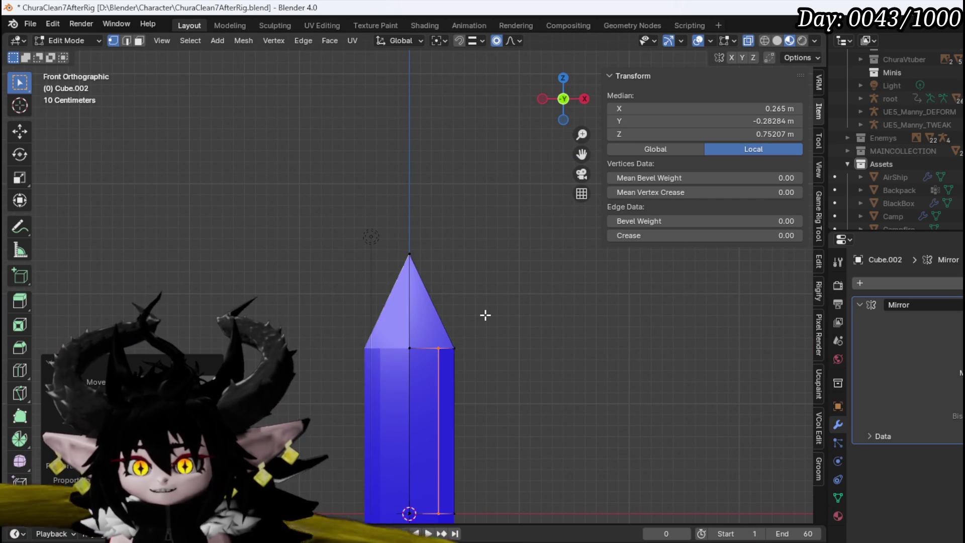
pyautogui.press('g')
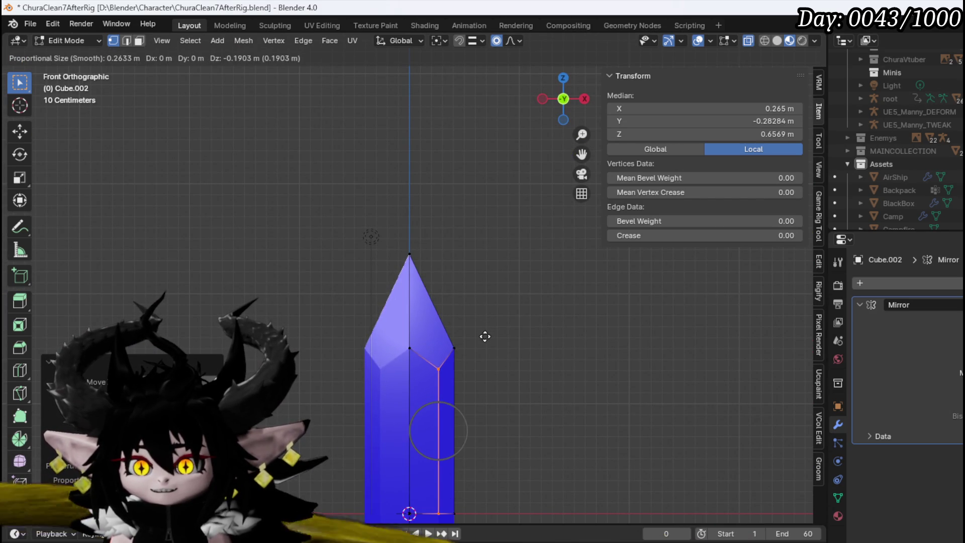
pyautogui.press('Escape')
pyautogui.press('g')
pyautogui.press('z')
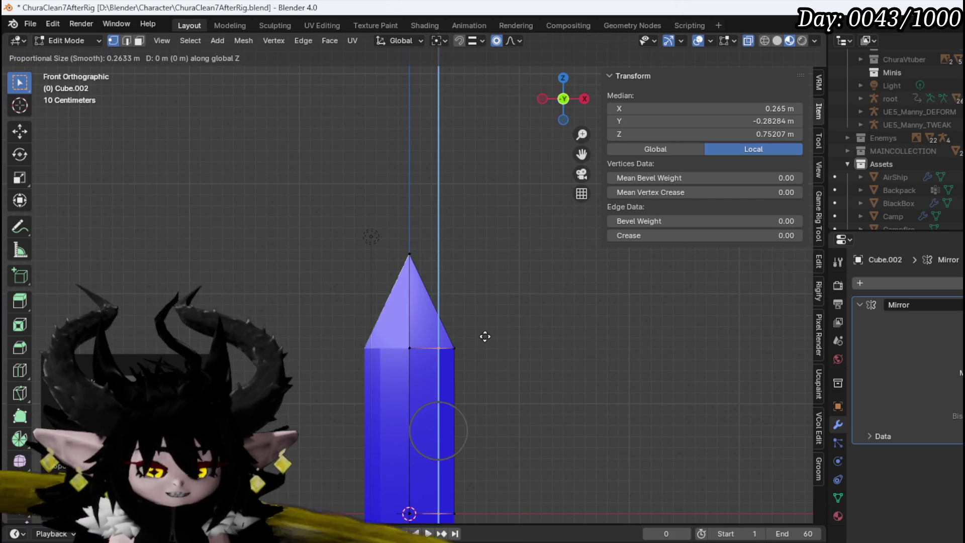
pyautogui.click(463, 364)
pyautogui.moveTo(463, 364)
pyautogui.mouseDown()
pyautogui.moveTo(408, 343)
pyautogui.moveTo(357, 383)
pyautogui.moveTo(349, 379)
pyautogui.moveTo(608, 379)
pyautogui.moveTo(531, 371)
pyautogui.moveTo(372, 381)
pyautogui.moveTo(523, 375)
pyautogui.moveTo(575, 387)
pyautogui.moveTo(556, 372)
pyautogui.mouseUp()
pyautogui.press('KP_1')
pyautogui.click(159, 122)
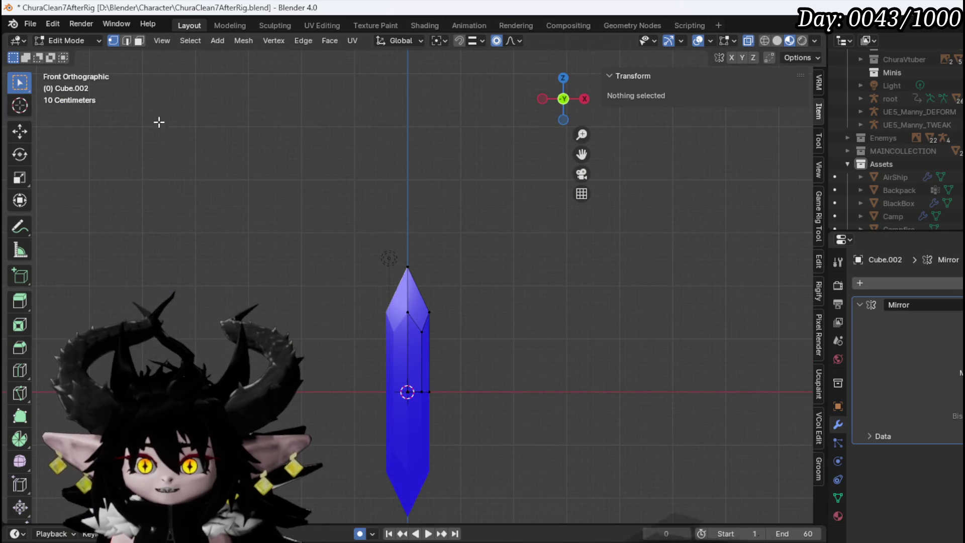
pyautogui.click(61, 43)
# In Object Mode, rotate the crystal's whole UV layout by 180 in UV Editing.
pyautogui.click(65, 54)
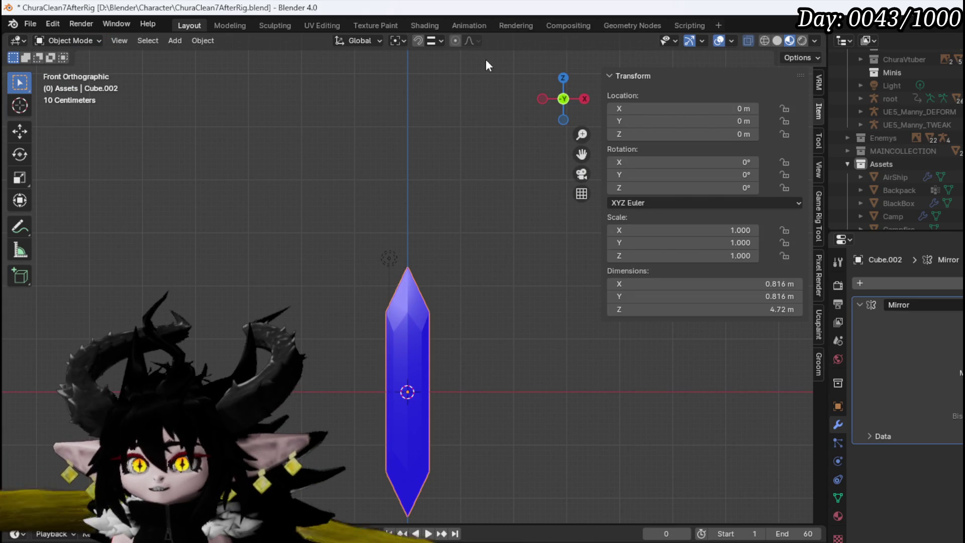
pyautogui.click(321, 26)
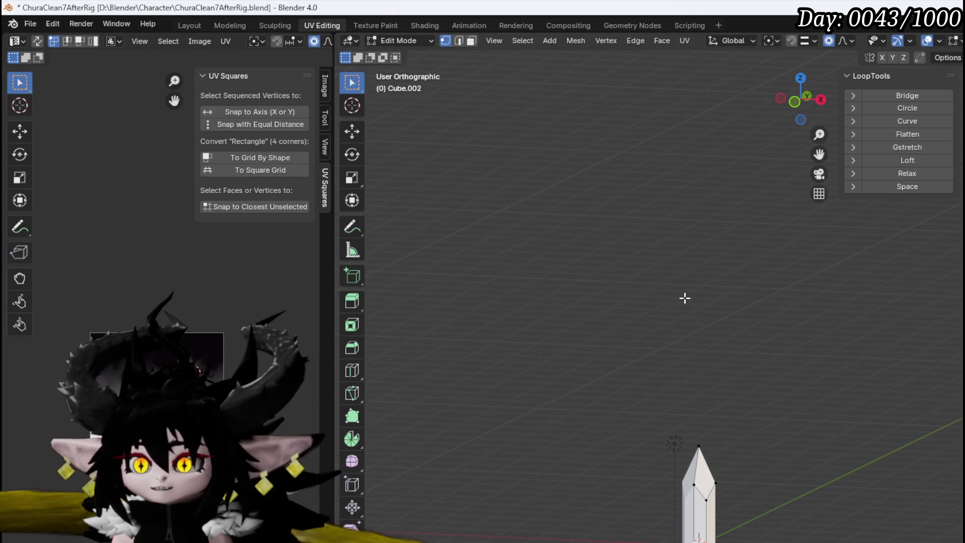
pyautogui.press('a')
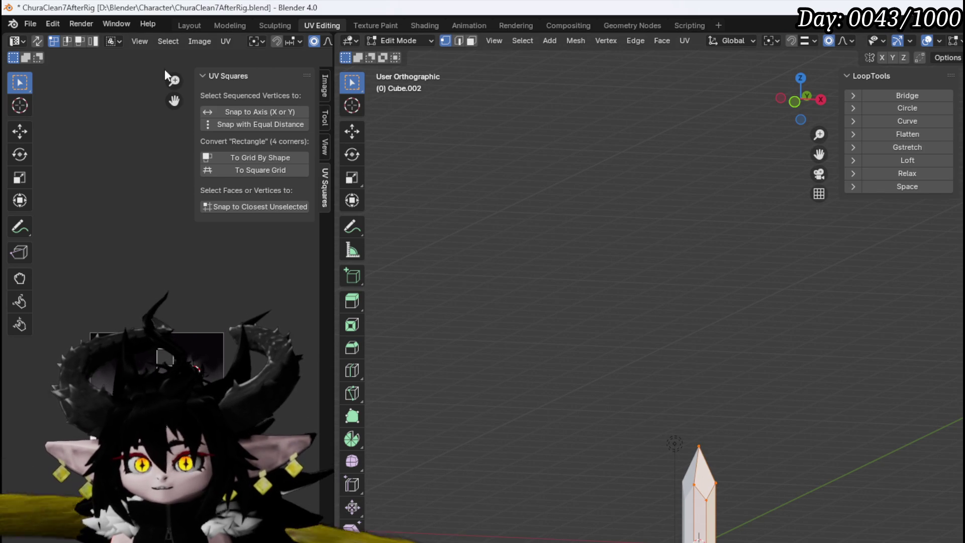
pyautogui.moveTo(335, 54)
pyautogui.mouseDown()
pyautogui.moveTo(550, 66)
pyautogui.moveTo(317, 66)
pyautogui.mouseUp()
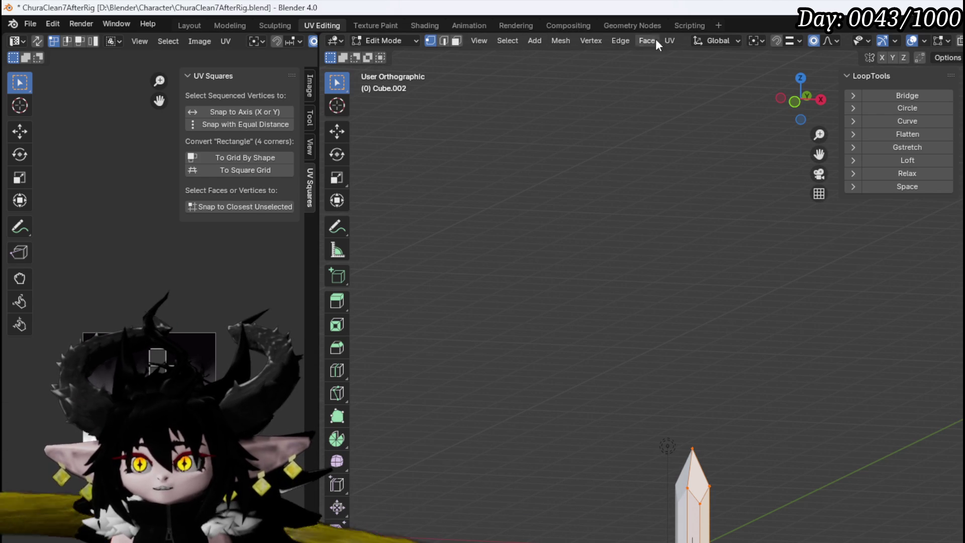
pyautogui.click(669, 40)
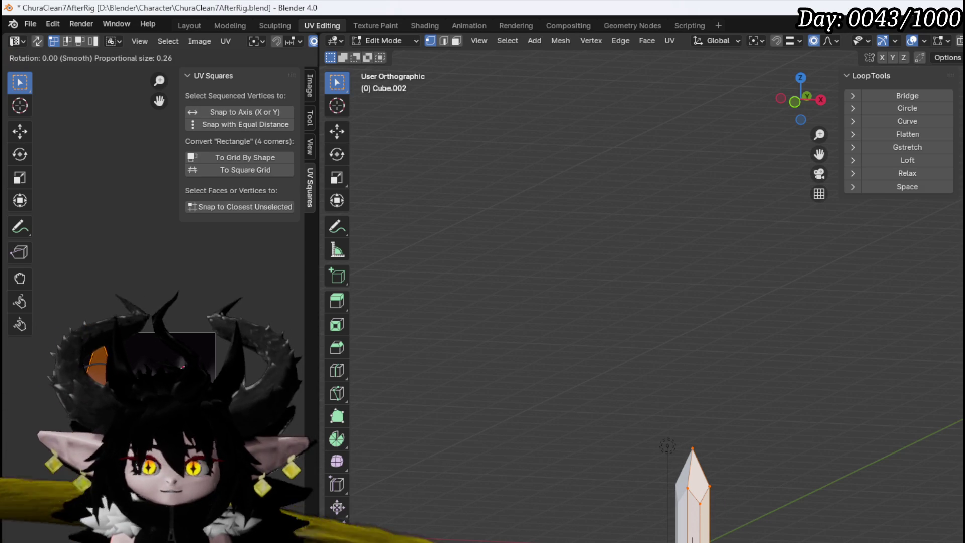
pyautogui.write('180')
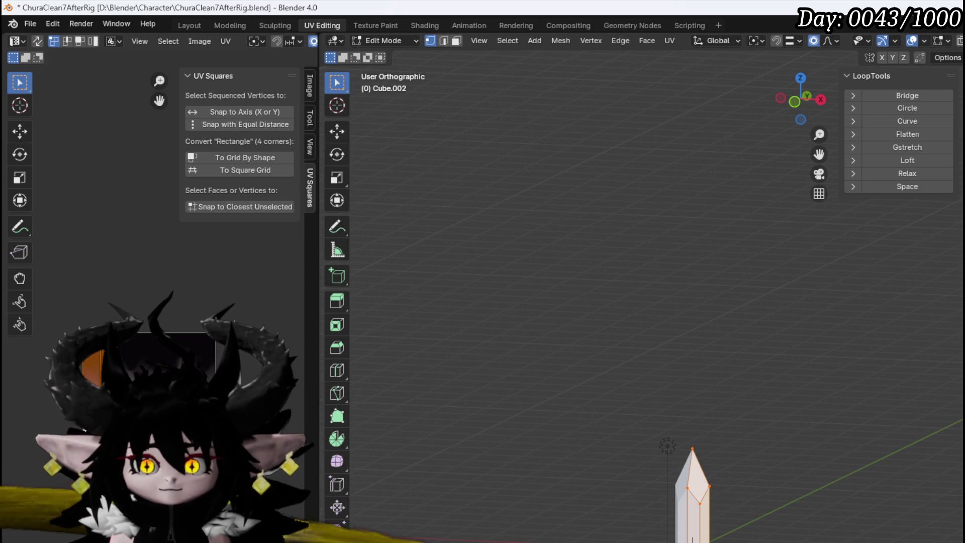
# Save the blend file and return to the Layout workspace.
pyautogui.click(31, 23)
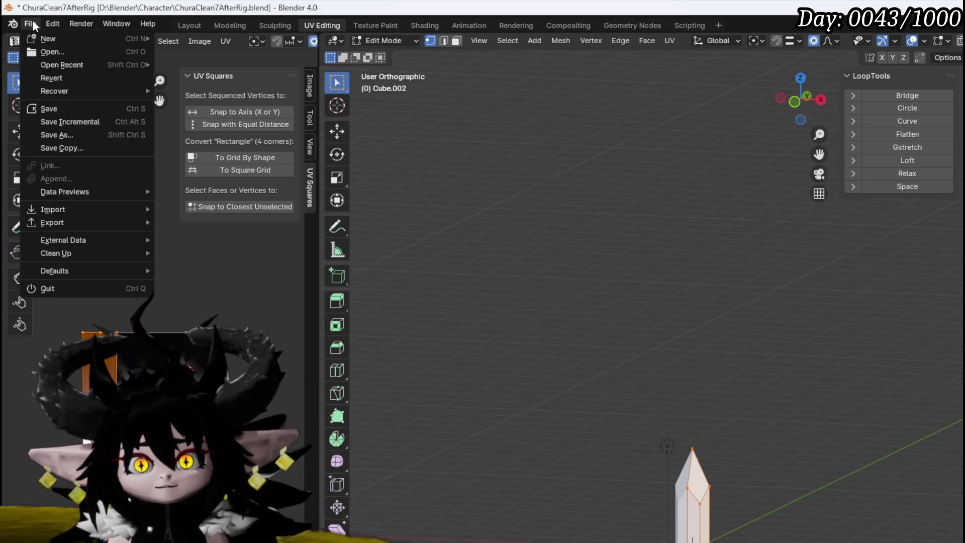
pyautogui.click(65, 105)
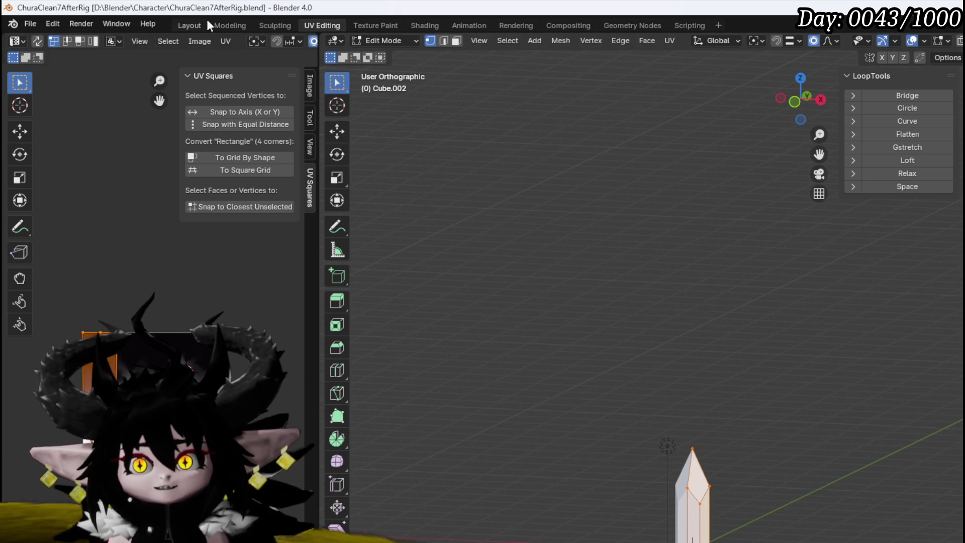
pyautogui.click(185, 24)
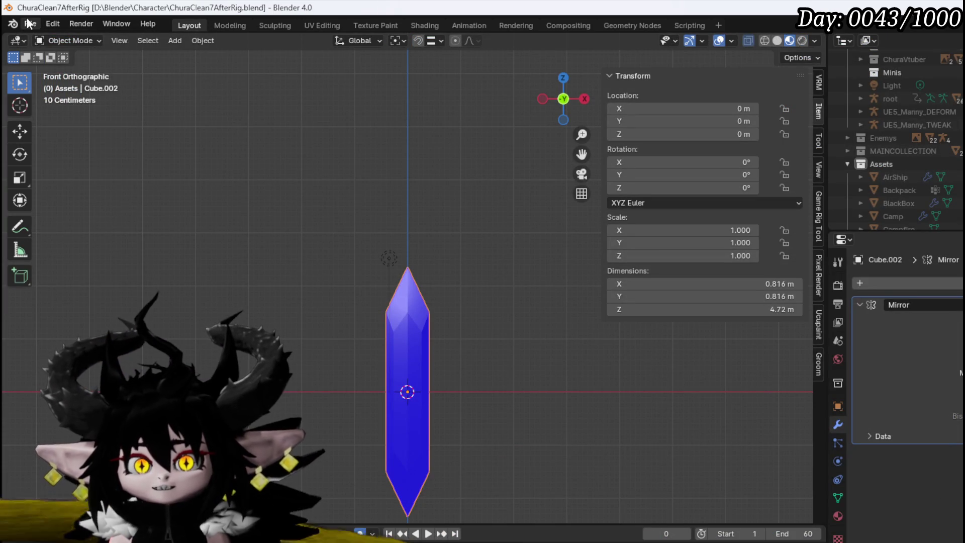
# Export the crystal to FBX (.fbx) and resave ChuraClean7AfterRig.blend.
pyautogui.click(29, 23)
pyautogui.moveTo(64, 224)
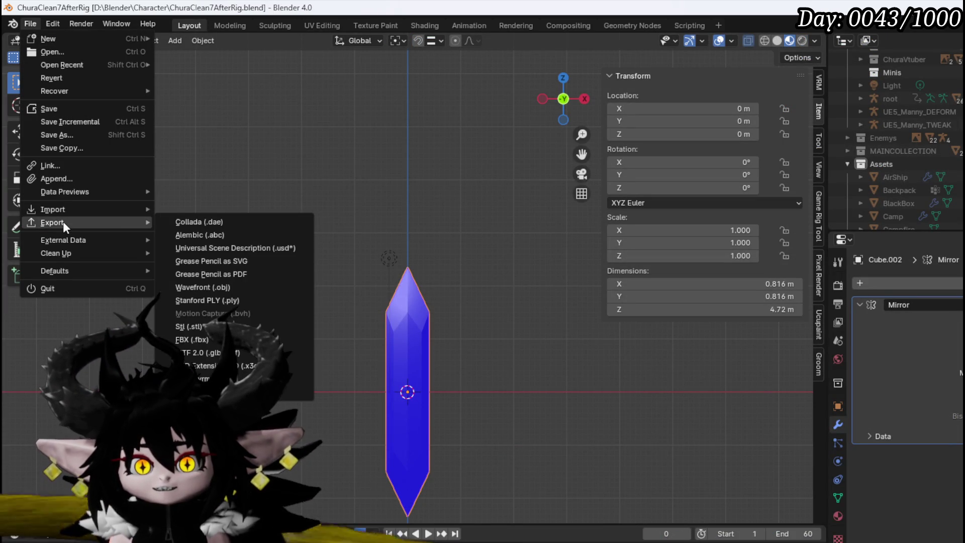
pyautogui.click(186, 339)
pyautogui.press('Escape')
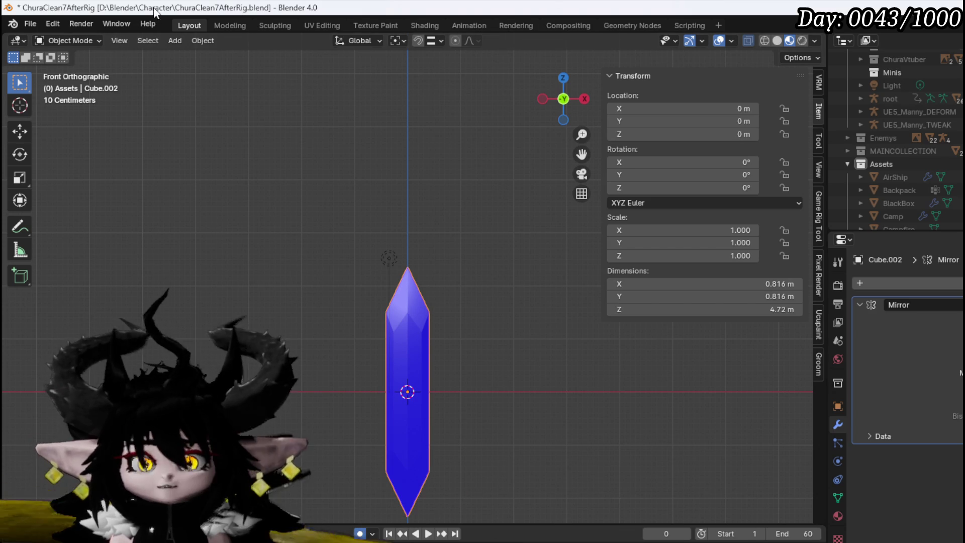
pyautogui.click(34, 24)
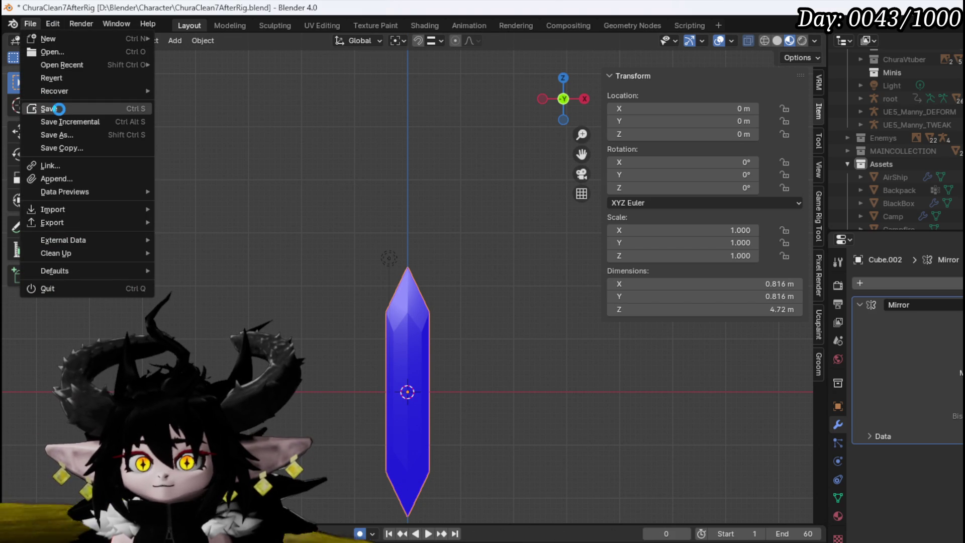
pyautogui.click(59, 108)
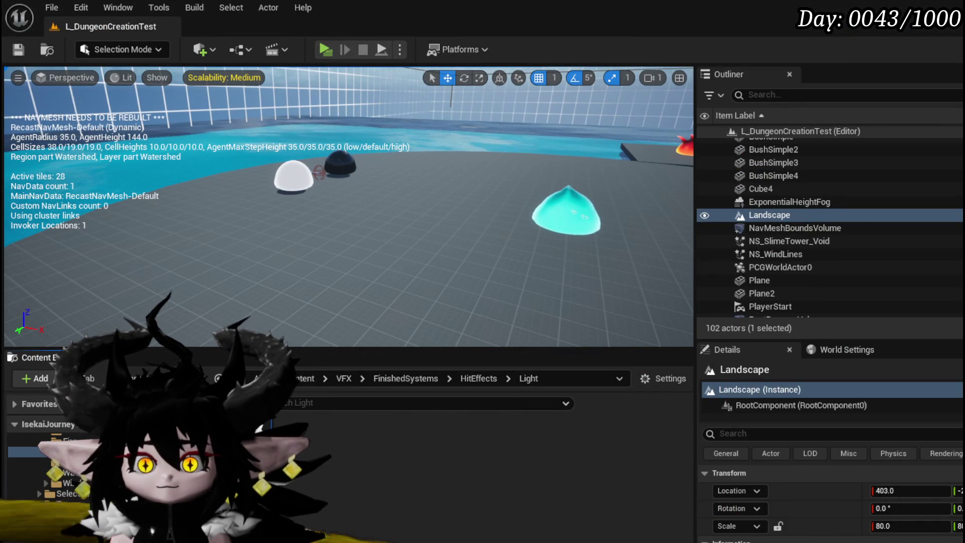
# Import VFX_Crystal into the VFX Mesh folder as Static Mesh and save the asset.
pyautogui.click(60, 524)
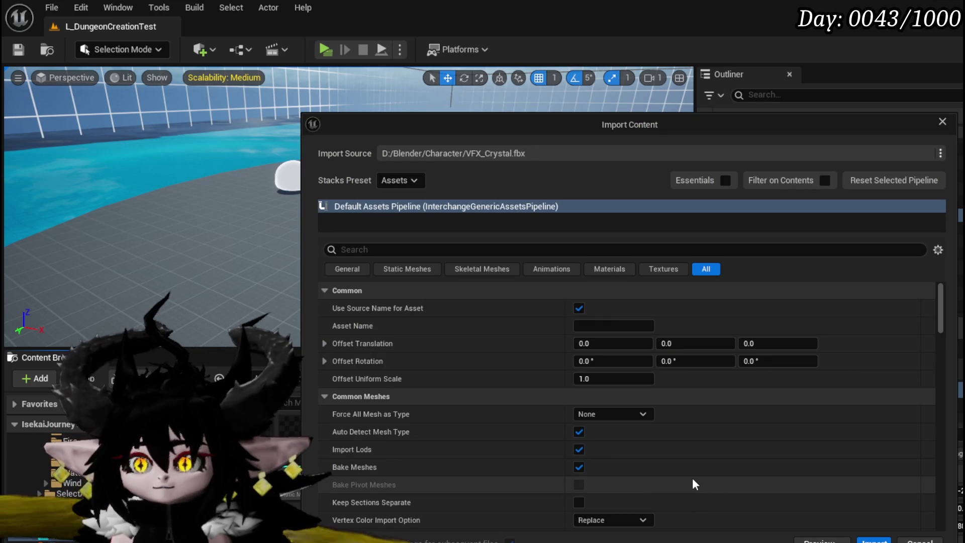
pyautogui.click(611, 414)
pyautogui.click(605, 441)
pyautogui.click(873, 540)
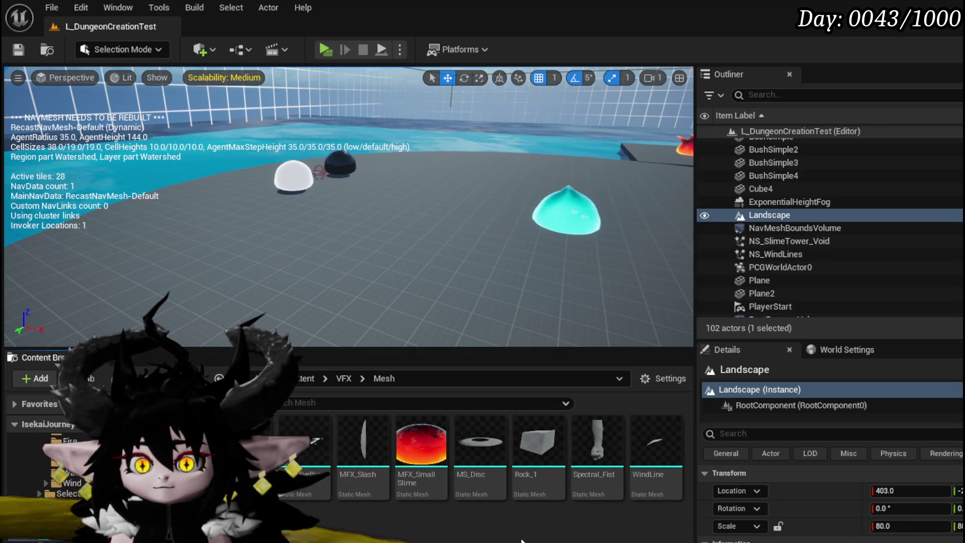
pyautogui.hotkey('ctrl', 'shift', 's')
pyautogui.click(718, 493)
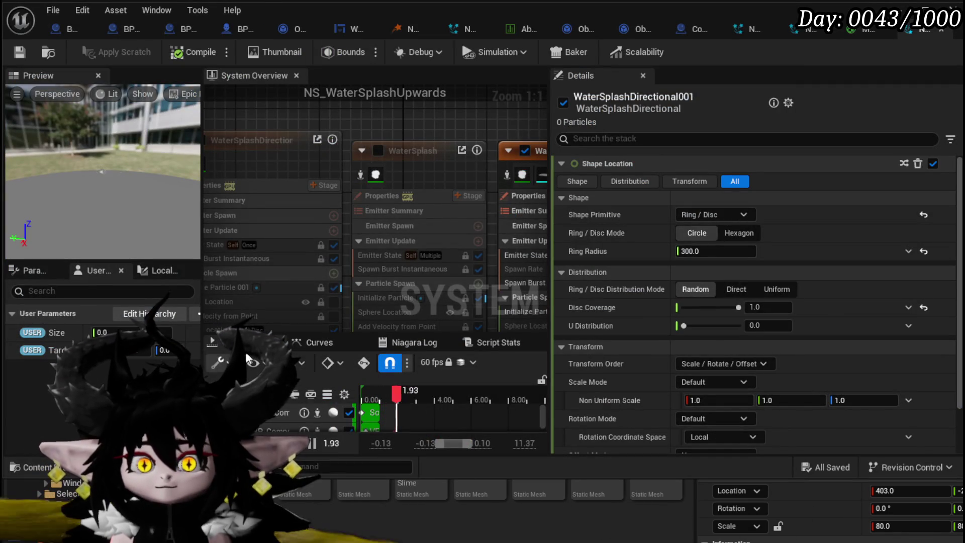
# Add a Mesh Renderer and swap its mesh from S_Gnomon to VFX_Crystal.
pyautogui.scroll(-4, 377, 138)
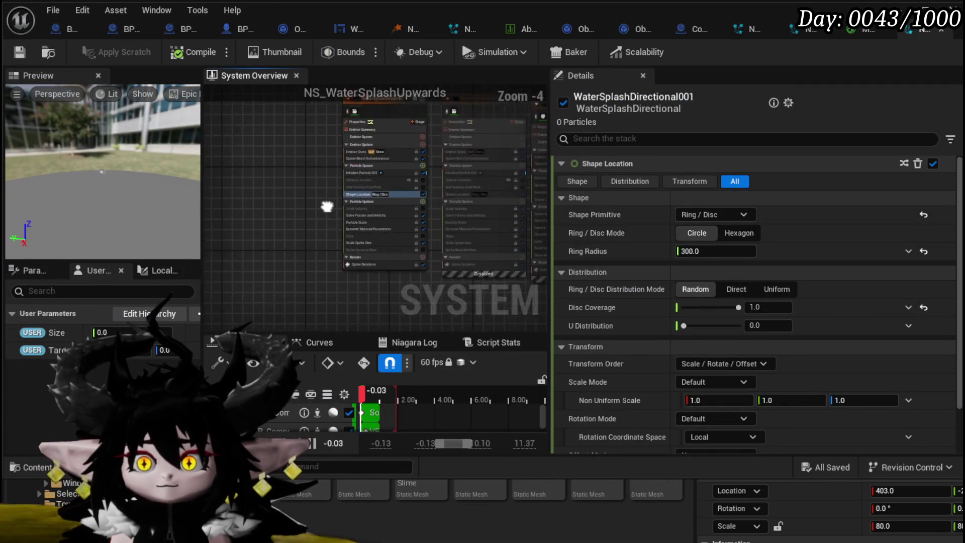
pyautogui.scroll(4, 360, 258)
pyautogui.click(470, 215)
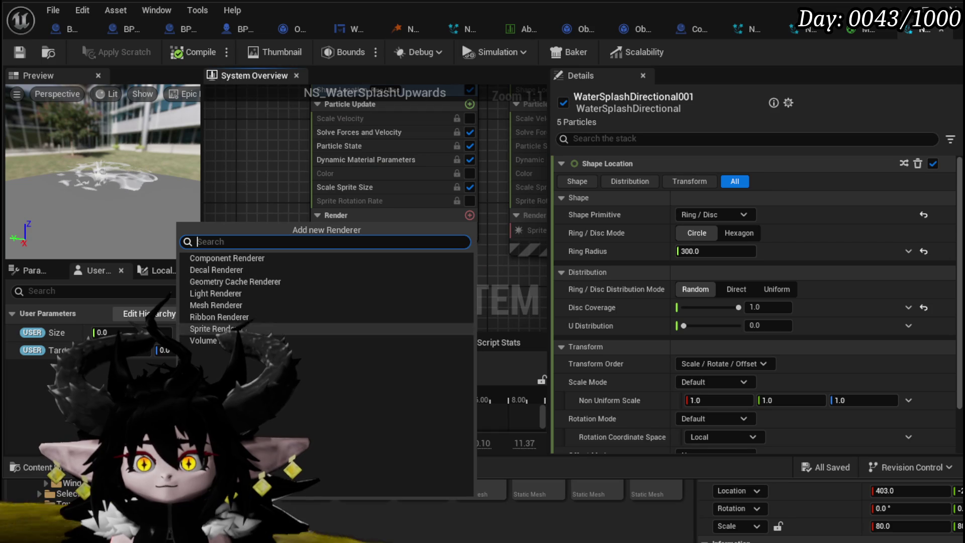
pyautogui.click(219, 305)
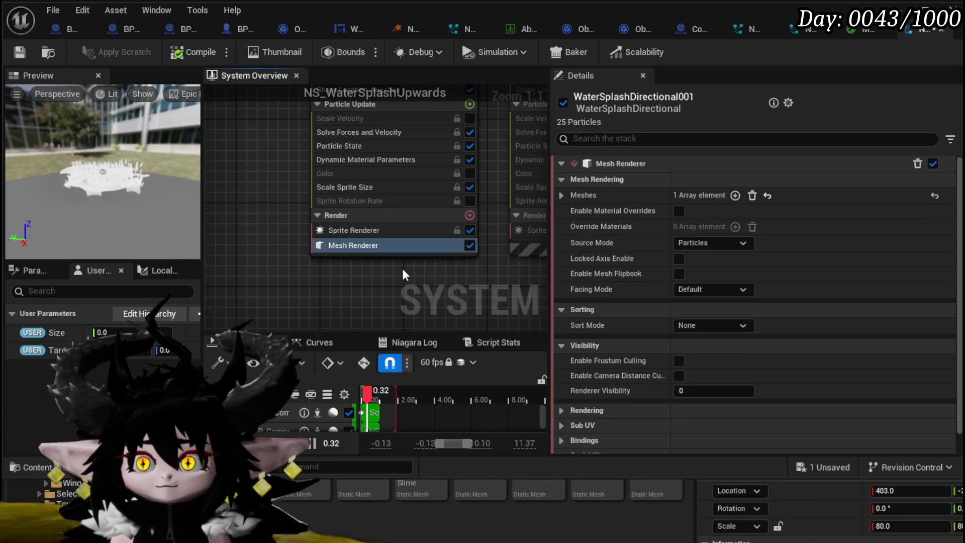
pyautogui.click(562, 196)
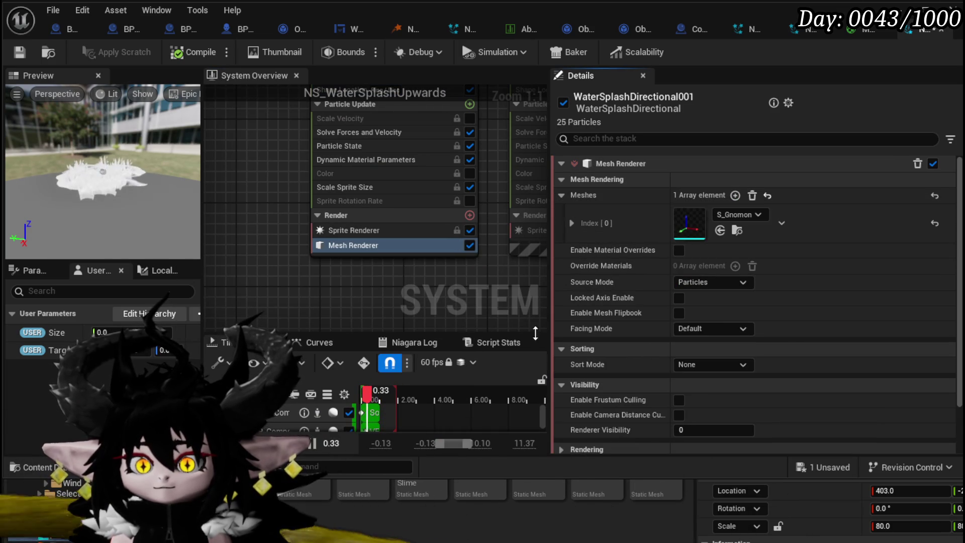
pyautogui.click(738, 215)
pyautogui.write('Cr')
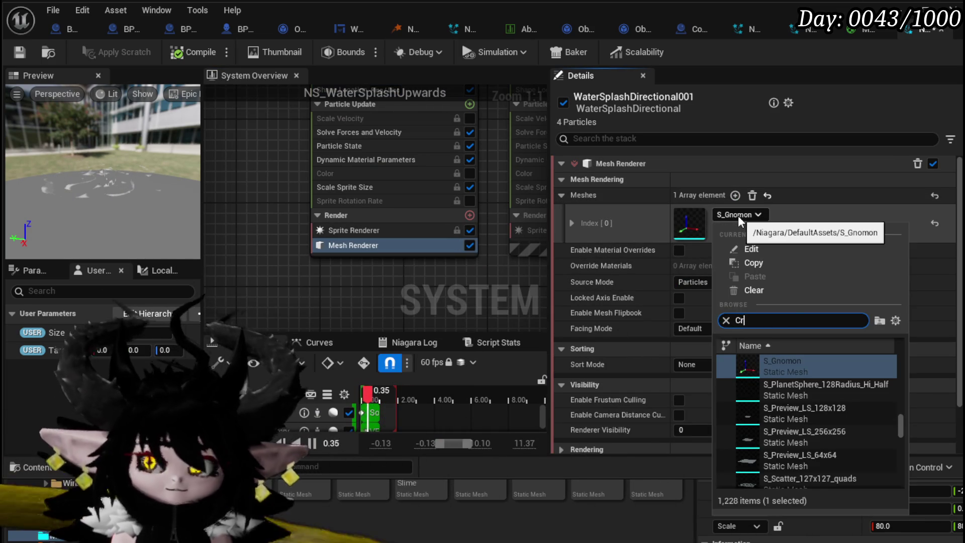
pyautogui.write('ystal')
pyautogui.click(804, 364)
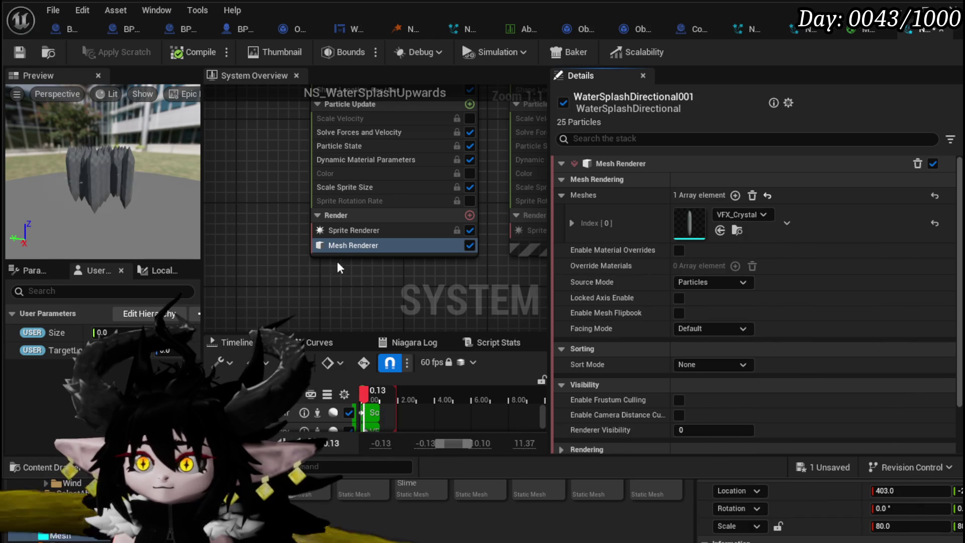
# Preview the crystals by toggling the water sprites off and back on.
pyautogui.moveTo(255, 220); pyautogui.dragTo(275, 263)
pyautogui.click(468, 279)
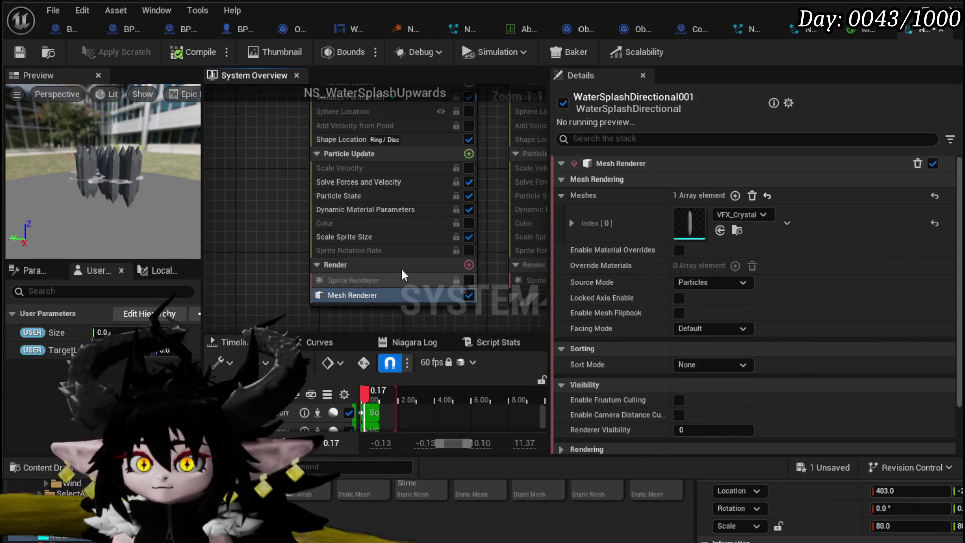
pyautogui.click(468, 280)
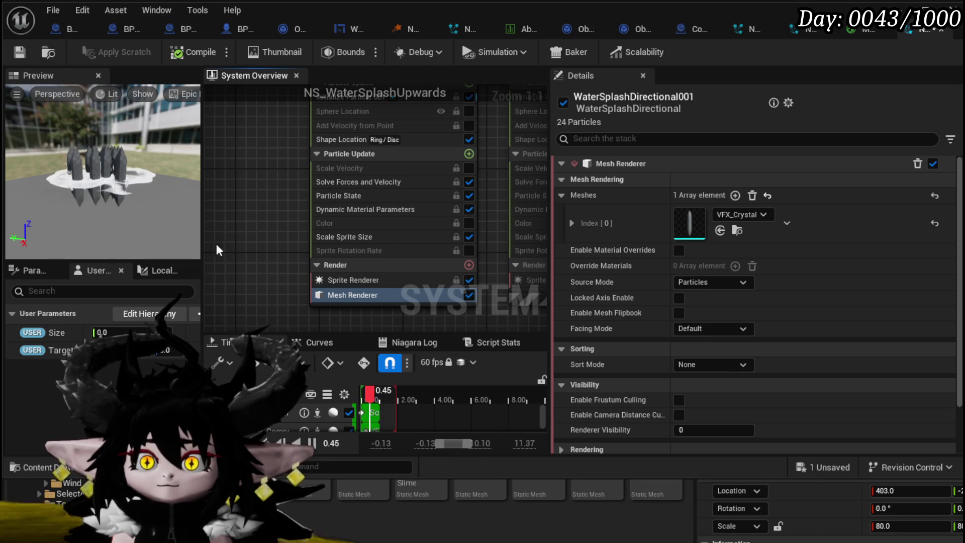
pyautogui.moveTo(113, 177); pyautogui.dragTo(121, 202)
pyautogui.click(353, 296)
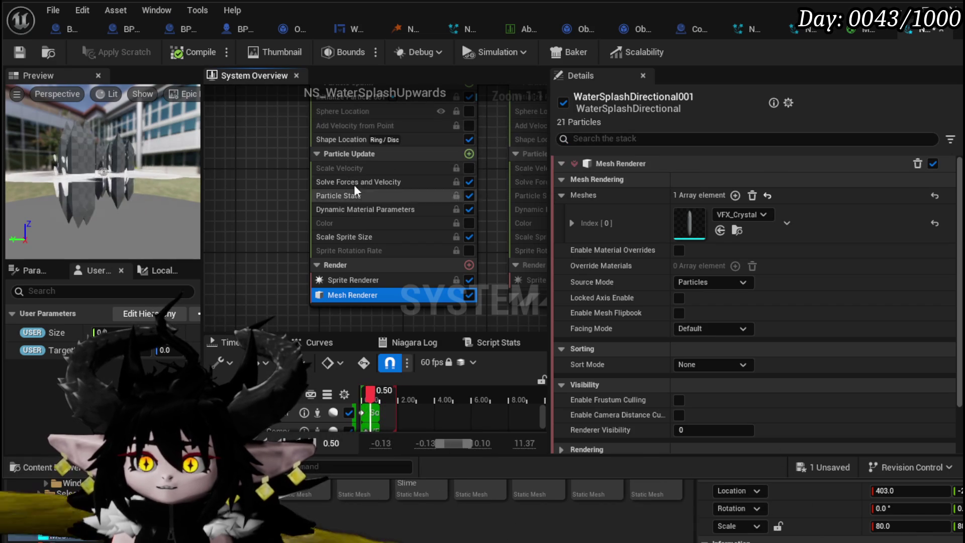
pyautogui.moveTo(290, 177)
pyautogui.mouseDown()
pyautogui.moveTo(249, 198)
pyautogui.moveTo(272, 205)
pyautogui.moveTo(275, 196)
pyautogui.mouseUp()
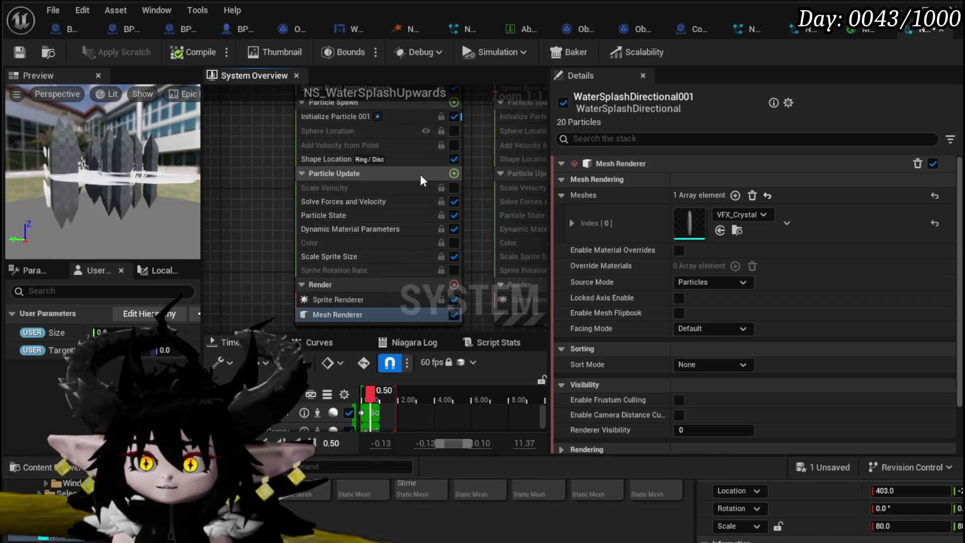
pyautogui.click(453, 173)
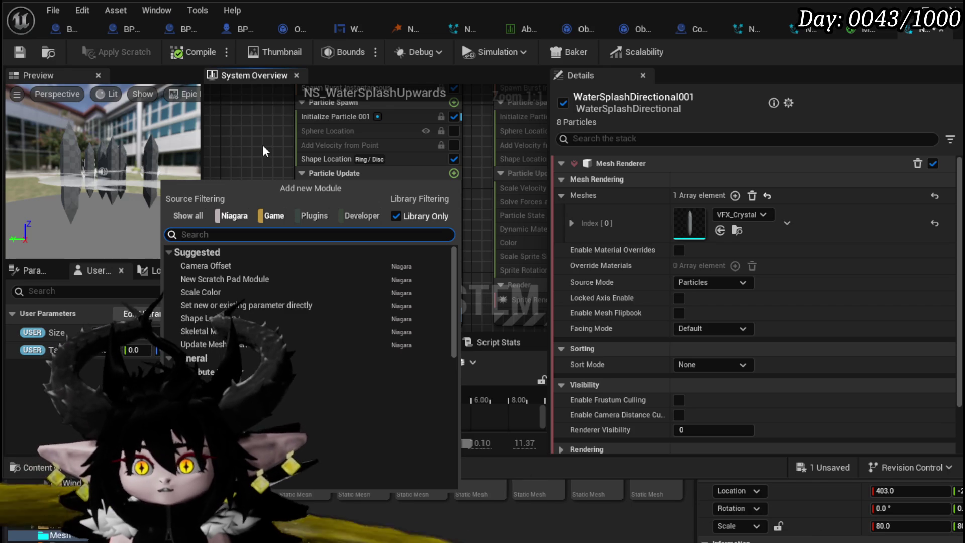
# Disable Scale Velocity, Add Velocity from Point and the crystal Mesh Renderer in WaterSplashDirectional.
pyautogui.press('Escape')
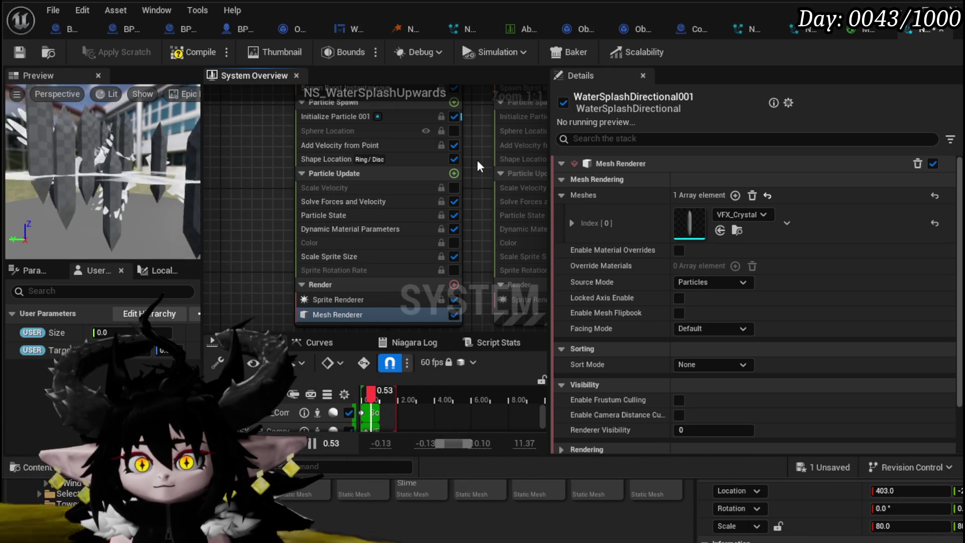
pyautogui.click(455, 187)
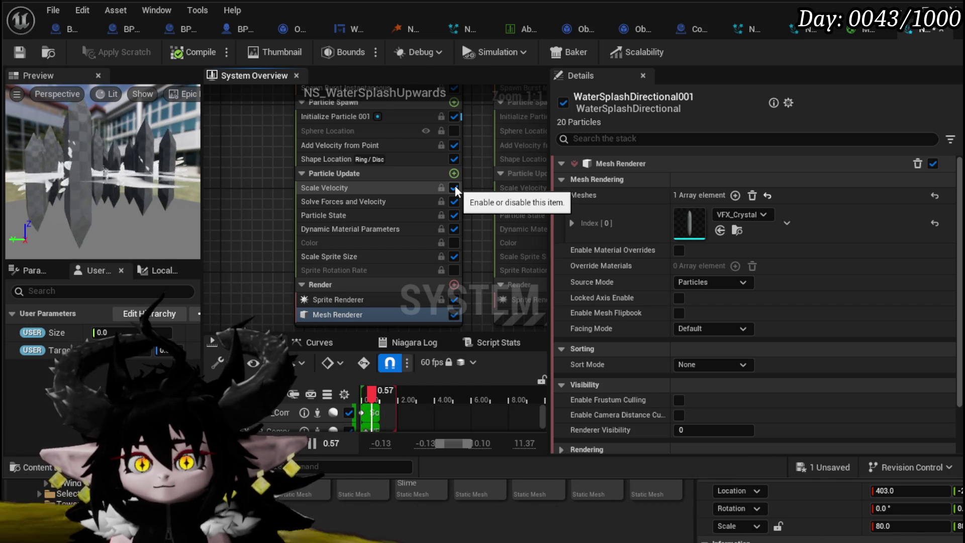
pyautogui.click(455, 187)
pyautogui.scroll(-1, 473, 186)
pyautogui.scroll(-1, 473, 187)
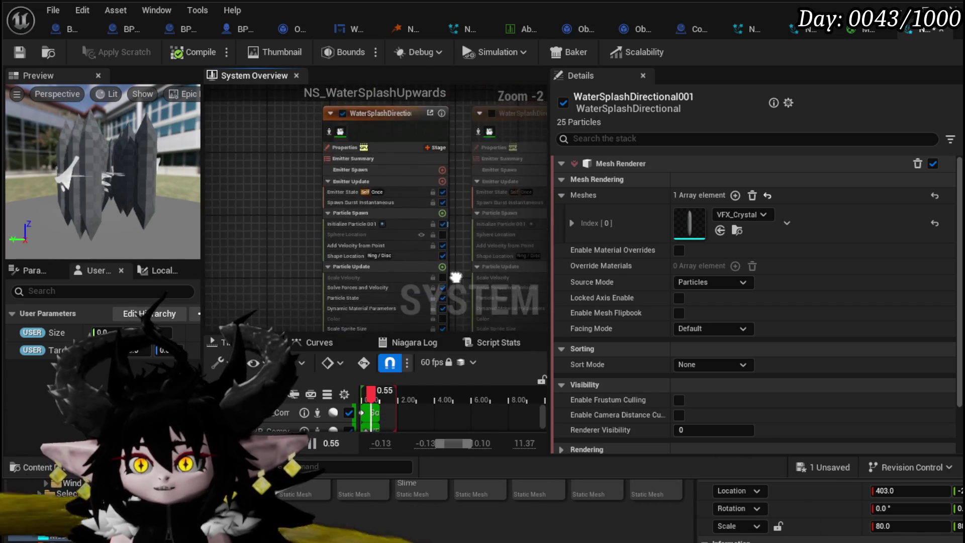
pyautogui.click(422, 268)
pyautogui.scroll(-2, 433, 251)
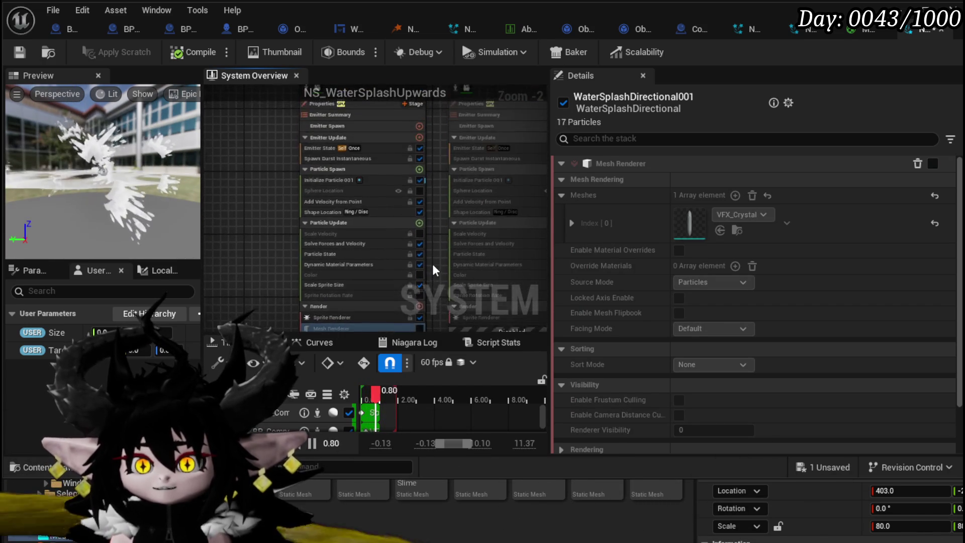
pyautogui.scroll(3, 423, 253)
pyautogui.click(423, 203)
pyautogui.scroll(-2, 238, 201)
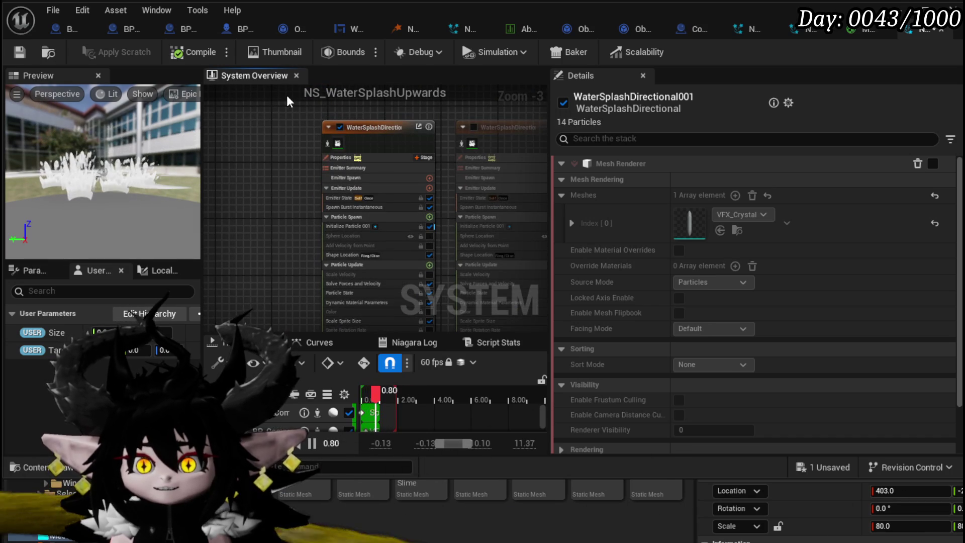
pyautogui.click(342, 157)
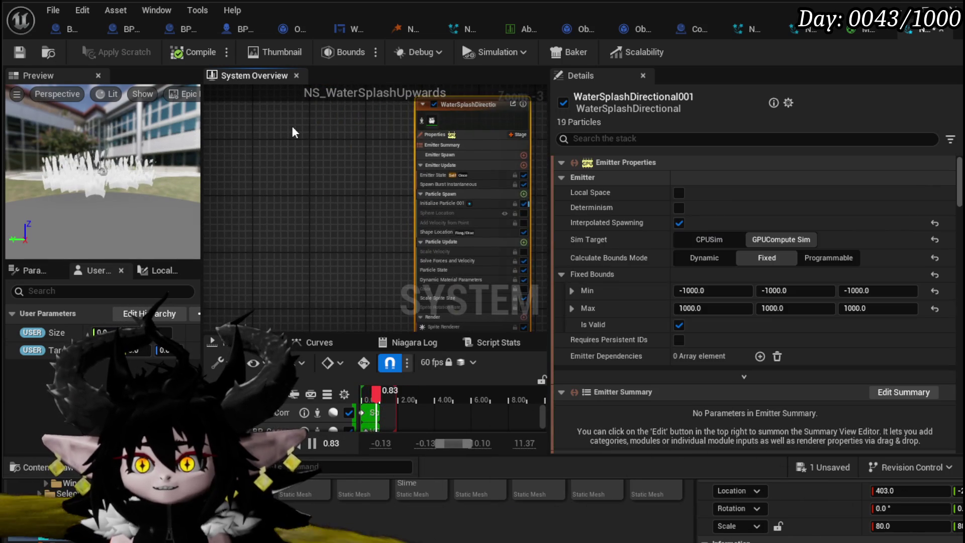
# Duplicate the splash emitter and switch the copy from Sprite Renderer to Mesh Renderer.
pyautogui.click(294, 132)
pyautogui.hotkey('ctrl', 'v')
pyautogui.scroll(2, 304, 206)
pyautogui.click(308, 256)
pyautogui.click(367, 256)
pyautogui.click(367, 269)
pyautogui.scroll(-1, 312, 234)
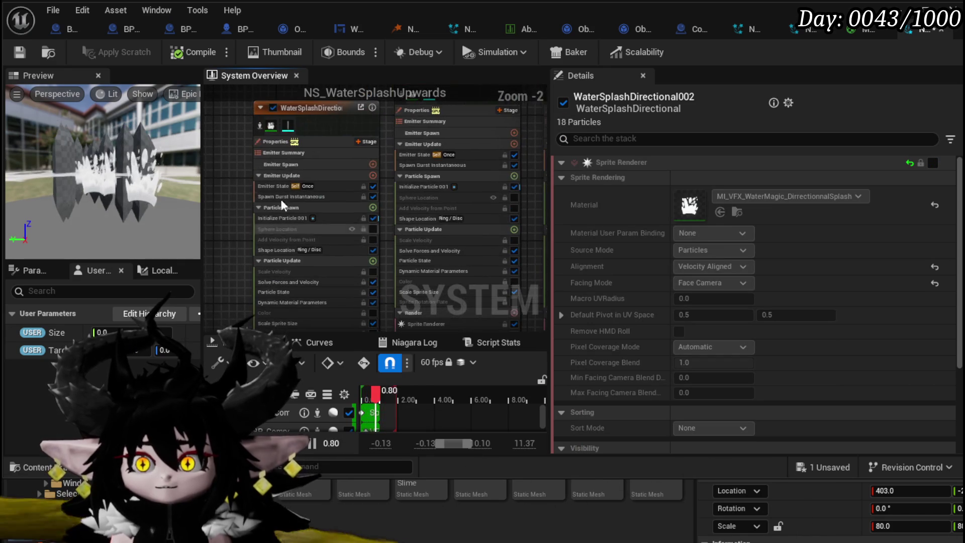
# Disable Scale Sprite Size on the crystal emitter and save the Niagara system.
pyautogui.click(317, 110)
pyautogui.moveTo(216, 153)
pyautogui.mouseDown()
pyautogui.moveTo(246, 134)
pyautogui.moveTo(269, 212)
pyautogui.moveTo(317, 249)
pyautogui.moveTo(328, 299)
pyautogui.moveTo(271, 207)
pyautogui.moveTo(288, 203)
pyautogui.moveTo(241, 162)
pyautogui.mouseUp()
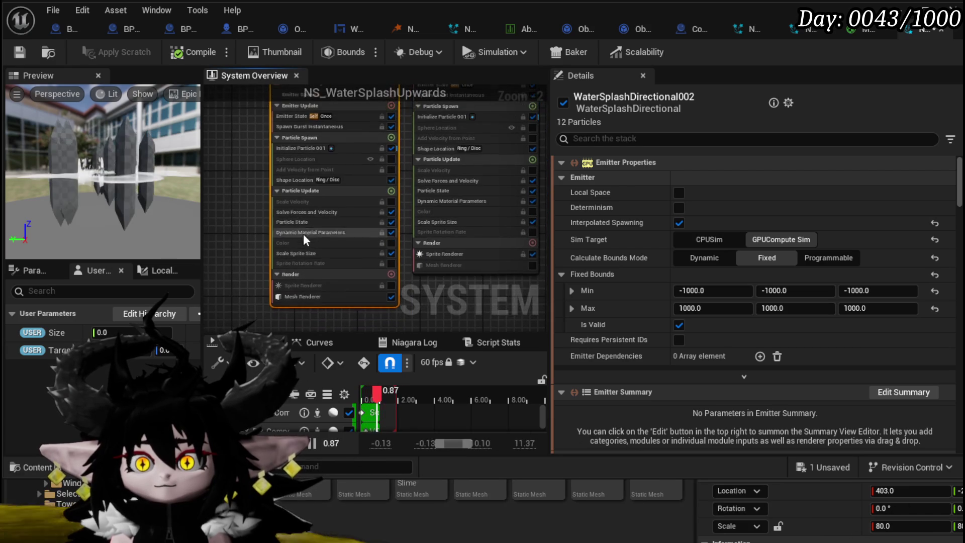
pyautogui.scroll(2, 299, 229)
pyautogui.click(302, 259)
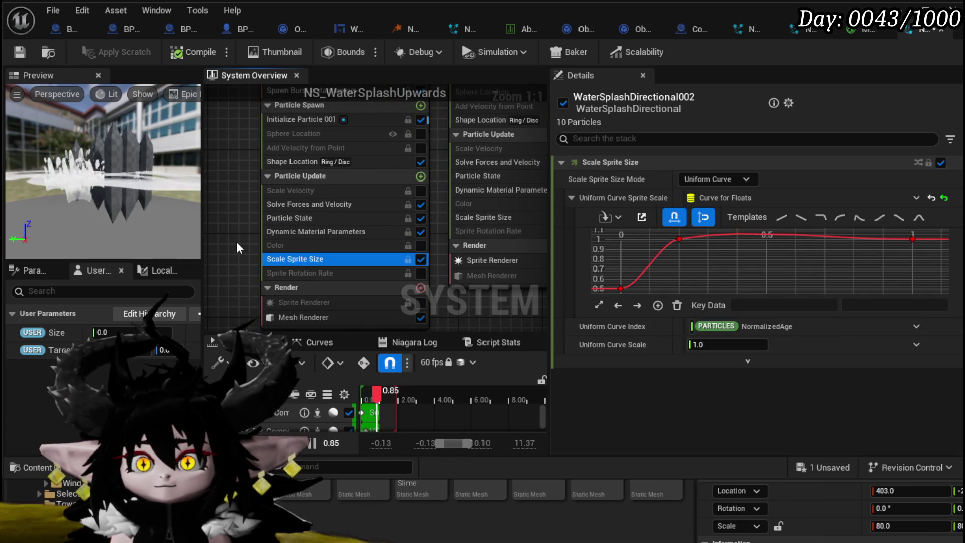
pyautogui.click(421, 259)
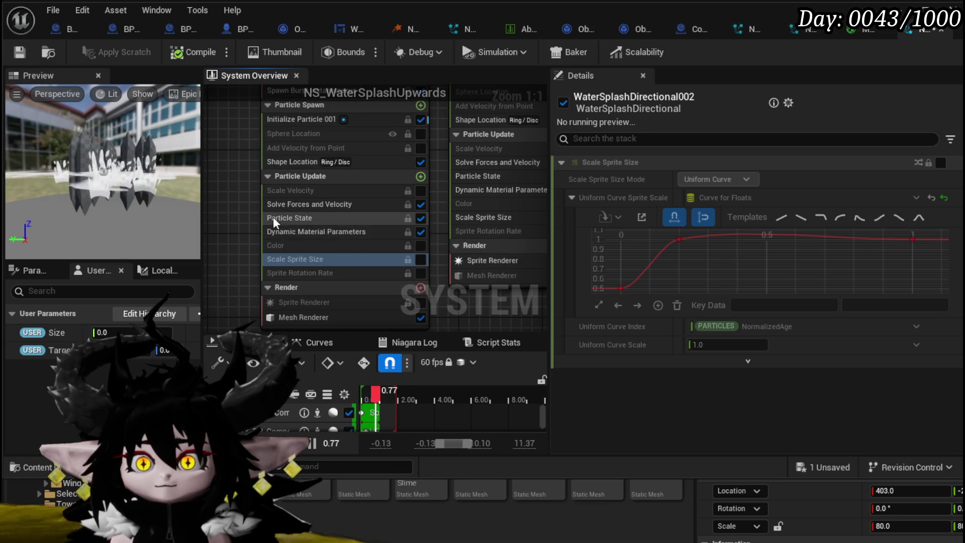
pyautogui.click(509, 263)
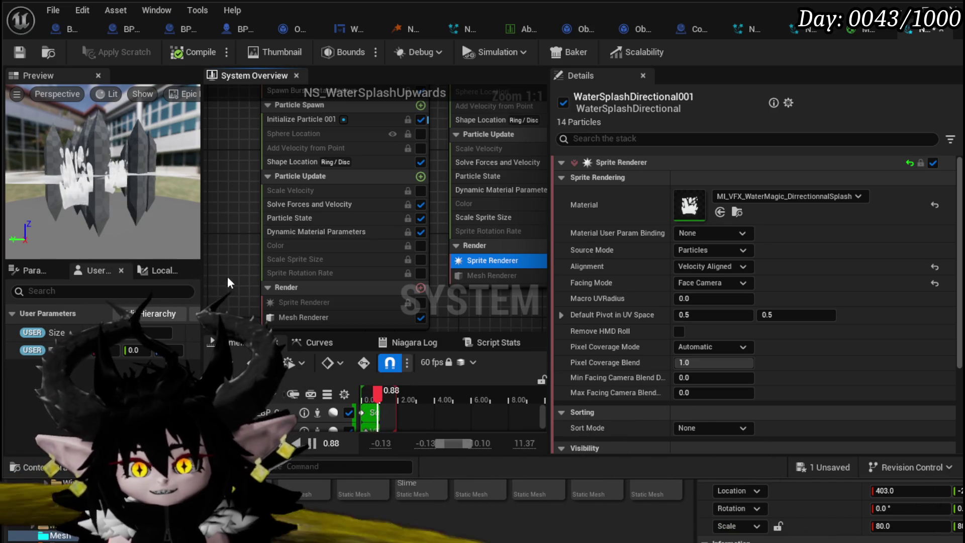
pyautogui.moveTo(227, 285); pyautogui.dragTo(219, 215)
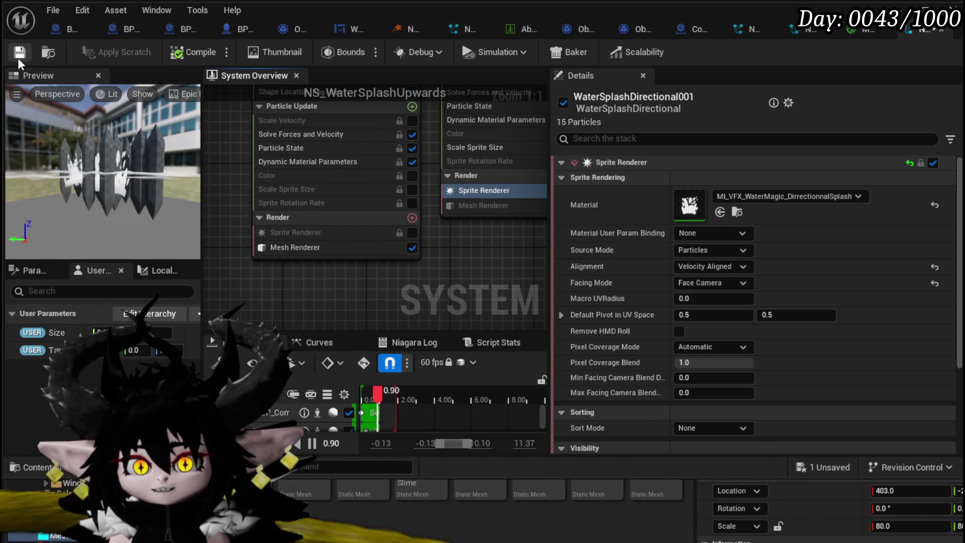
pyautogui.click(19, 58)
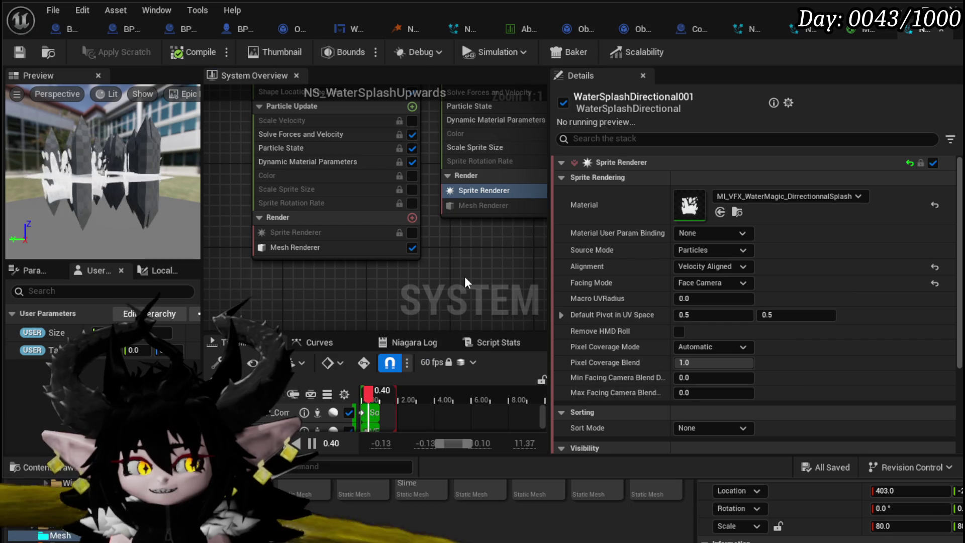
# Enable material overrides on the mesh renderer and set override slot 0 to M_Slime_Inst_Light.
pyautogui.click(340, 247)
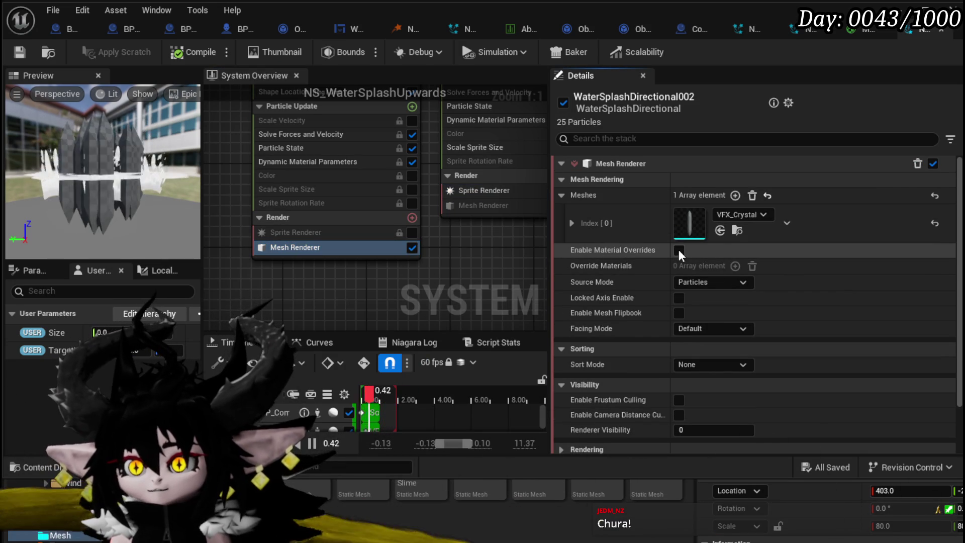
pyautogui.click(678, 250)
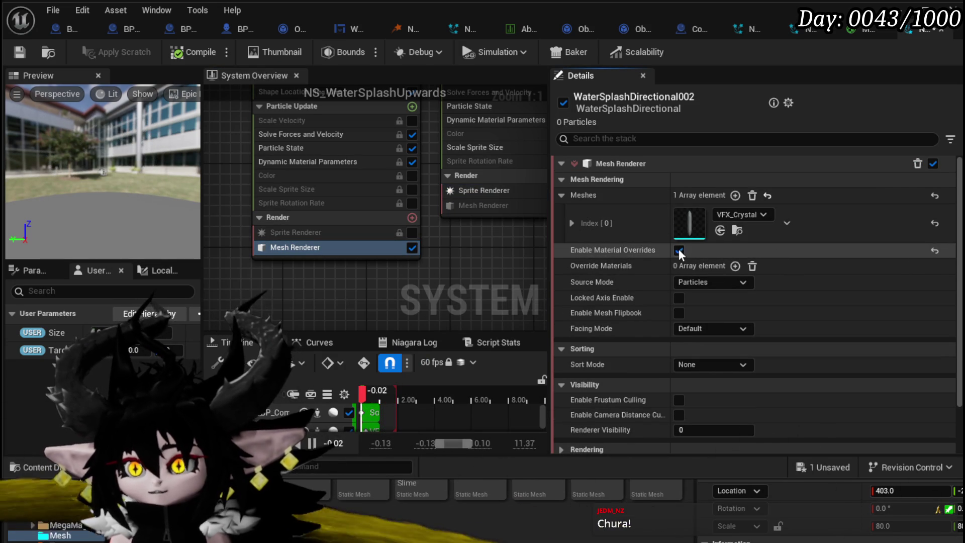
pyautogui.click(734, 266)
pyautogui.click(563, 266)
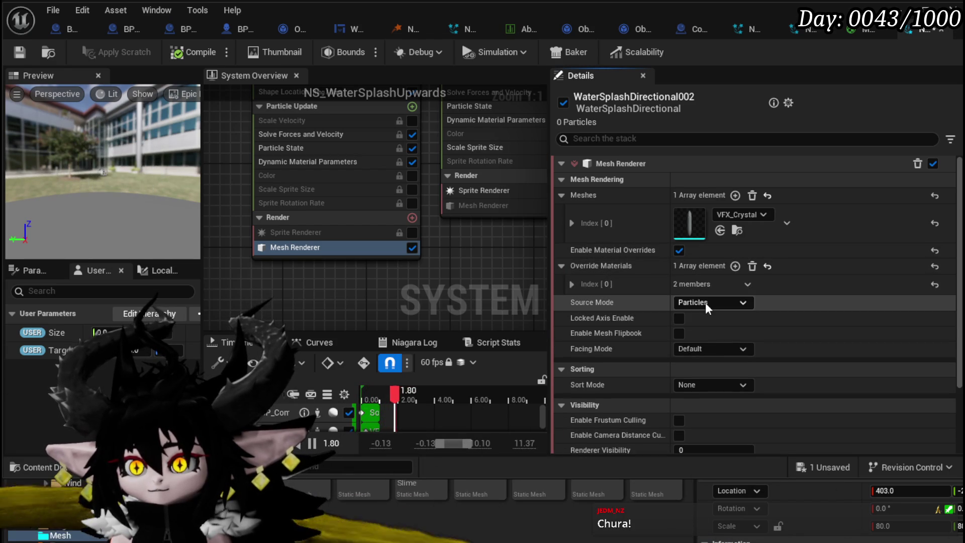
pyautogui.click(705, 302)
pyautogui.click(704, 300)
pyautogui.click(573, 283)
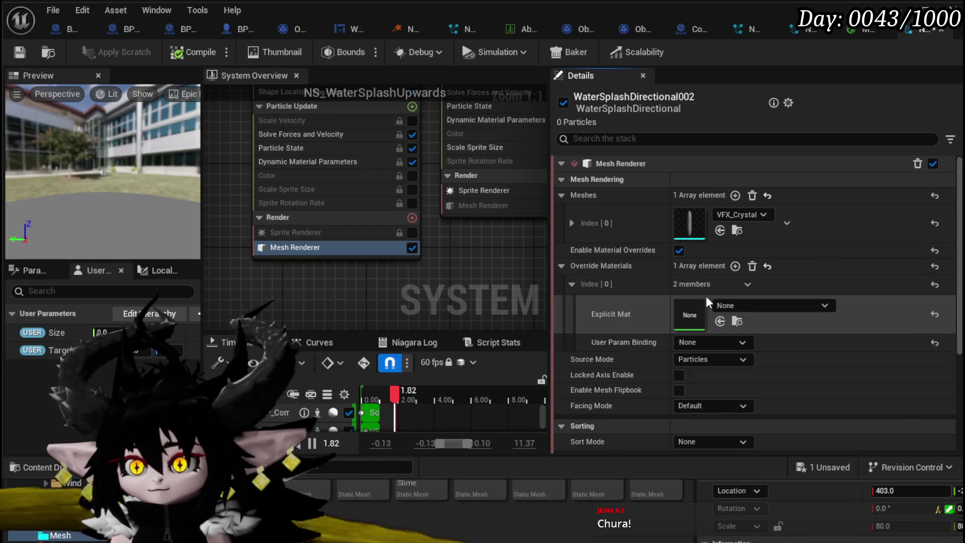
pyautogui.click(745, 303)
pyautogui.write('S')
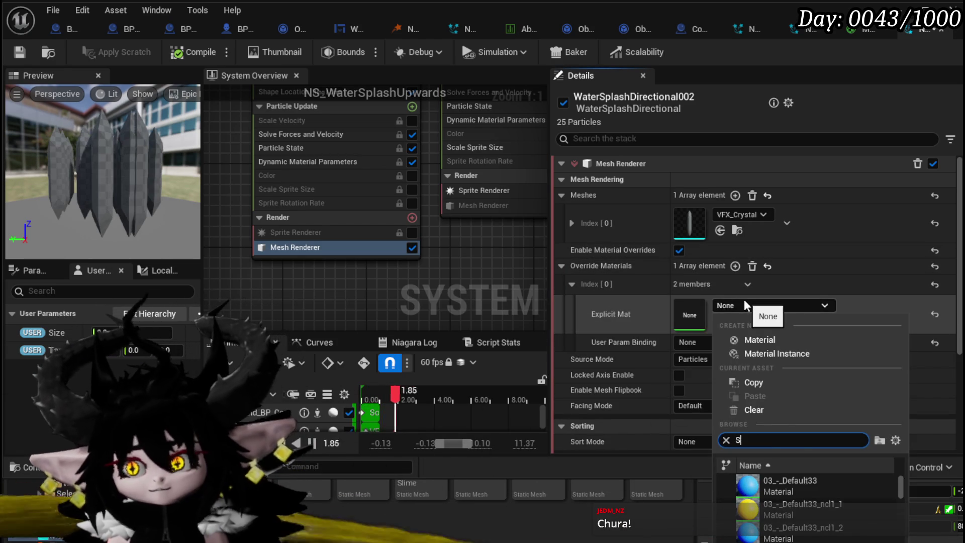
pyautogui.write('lime Light')
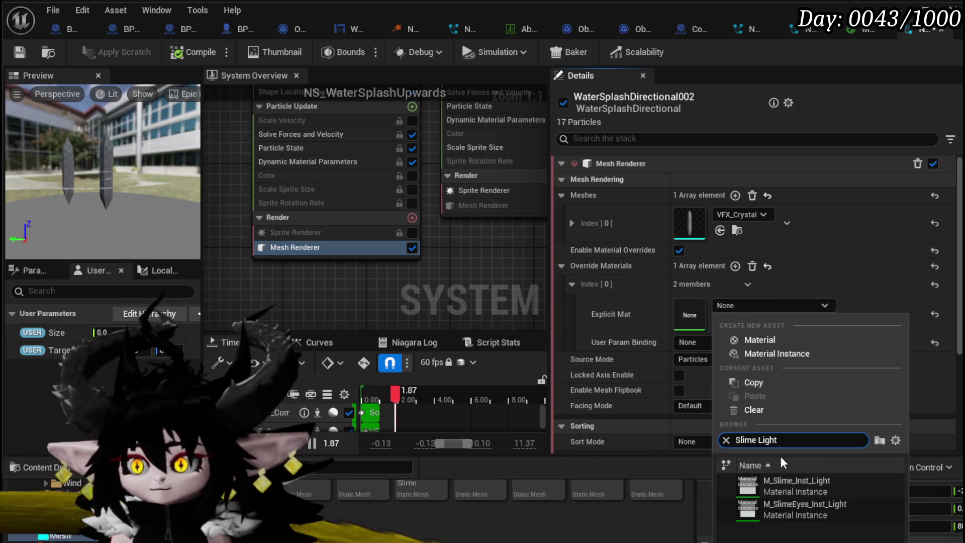
pyautogui.click(789, 483)
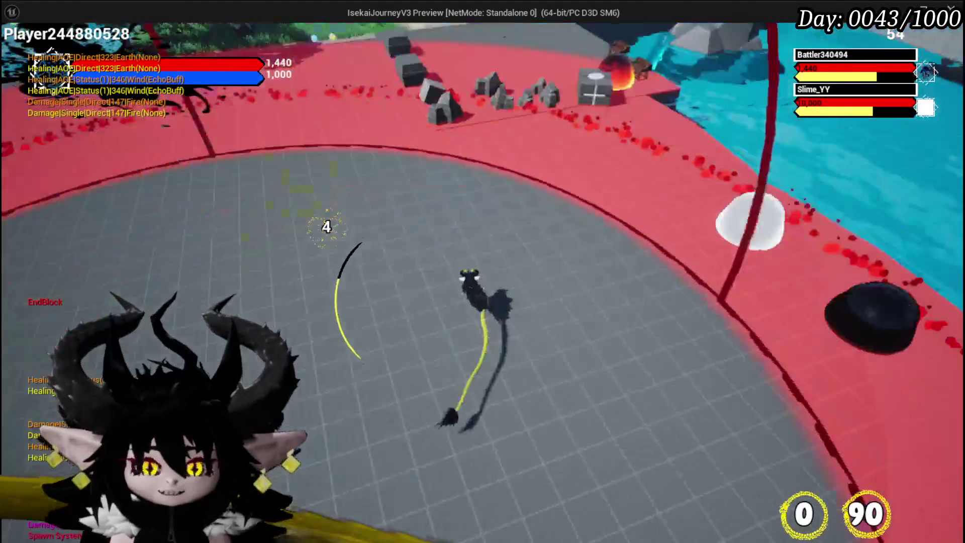
# End the standalone playtest and return to the L_DungeonCreationTest editor.
pyautogui.press('Escape')
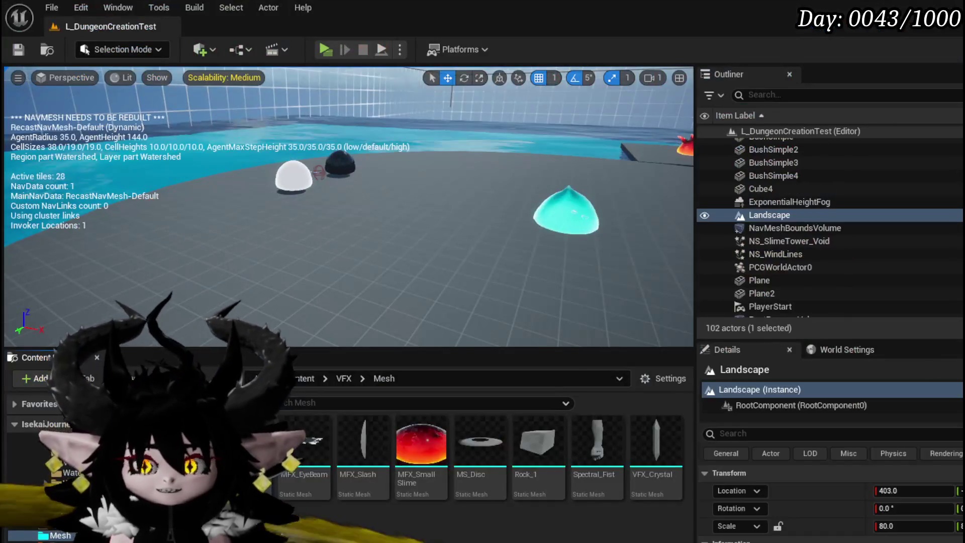
# Save the level with Ctrl+S and show the BP_TowerMarker_Child EventGraph.
pyautogui.hotkey('ctrl', 's')
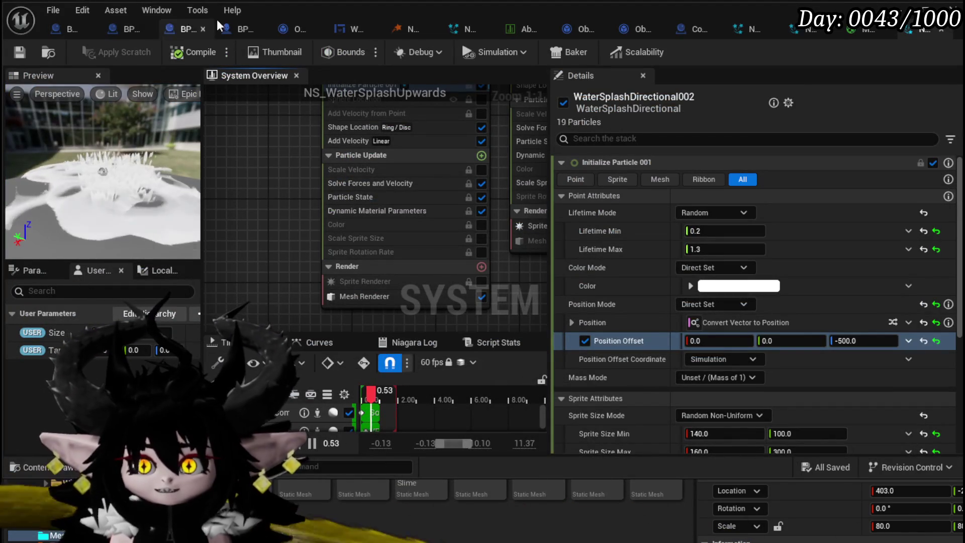
pyautogui.click(55, 31)
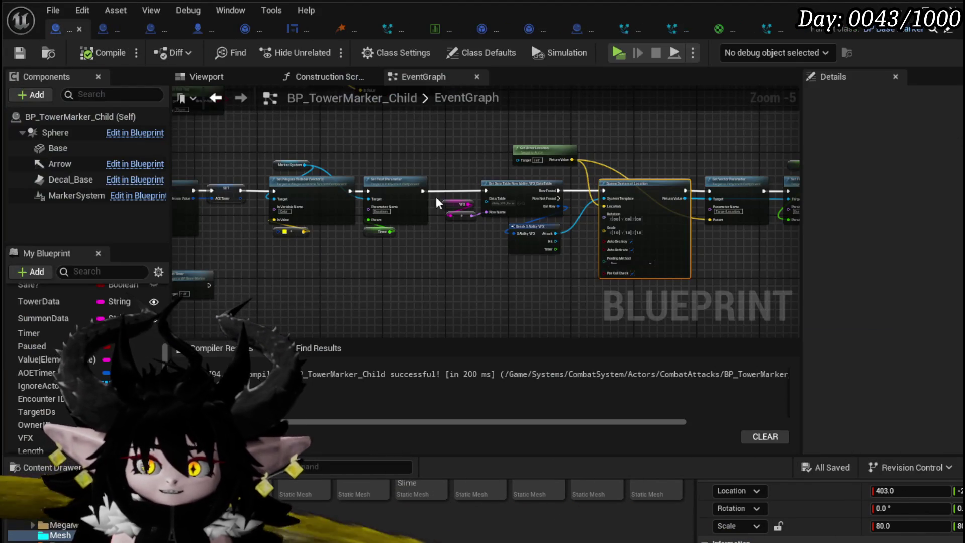
# In BP_EnemyBoss_SlimeYY's AbilityTree, wire Switch on Int outputs 0, 1, 2 to Phase 1, 2, 3.
pyautogui.click(197, 29)
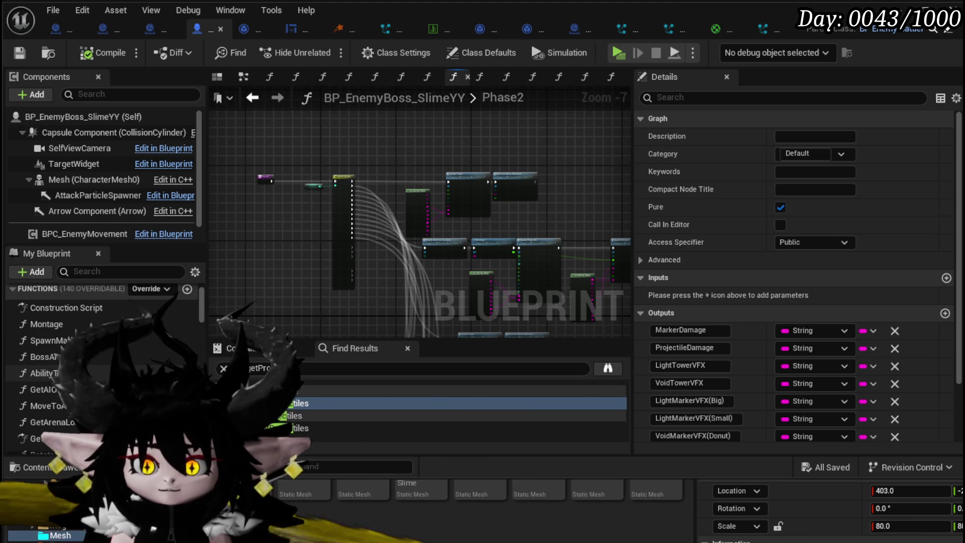
pyautogui.doubleClick(45, 373)
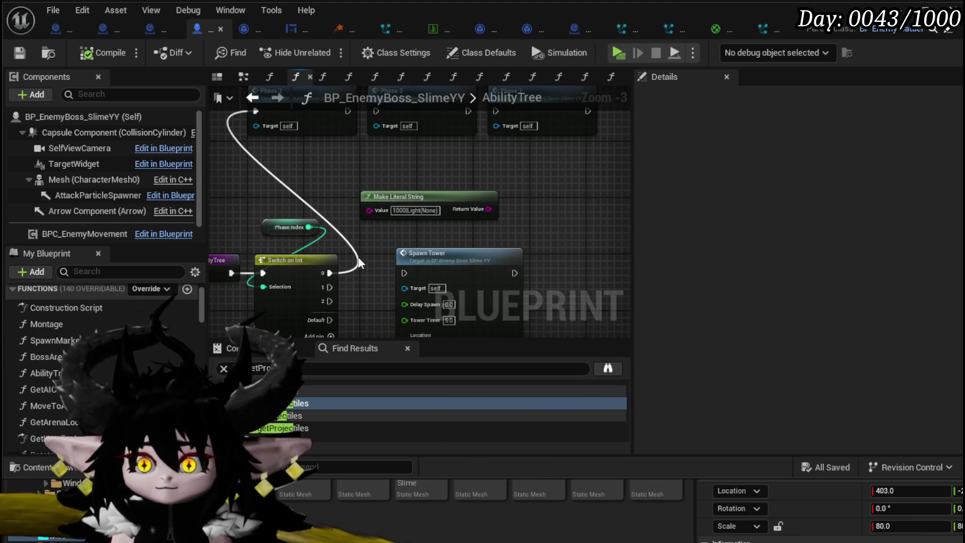
pyautogui.moveTo(326, 275); pyautogui.dragTo(385, 208)
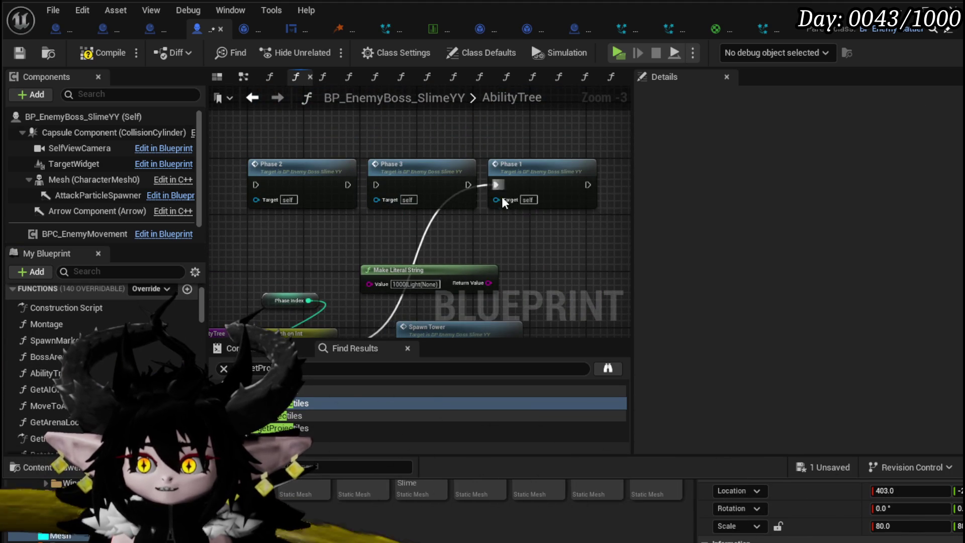
pyautogui.moveTo(501, 190); pyautogui.dragTo(498, 186)
pyautogui.moveTo(319, 284); pyautogui.dragTo(353, 192)
pyautogui.moveTo(285, 210); pyautogui.dragTo(297, 213)
pyautogui.moveTo(390, 199)
pyautogui.mouseDown()
pyautogui.moveTo(383, 275)
pyautogui.moveTo(376, 266)
pyautogui.mouseUp()
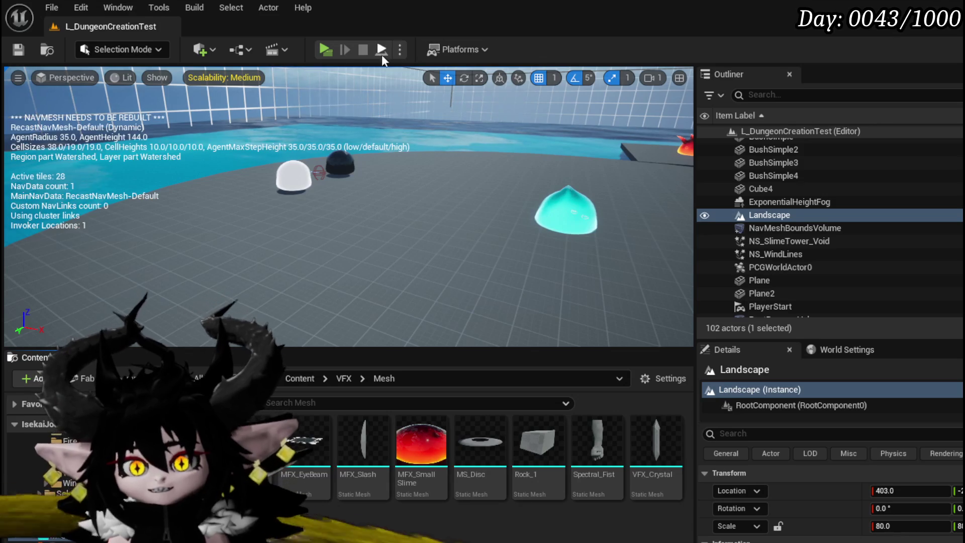
# Launch a Standalone Game playtest and walk the character across the arena toward the domes.
pyautogui.click(333, 49)
pyautogui.press('w')
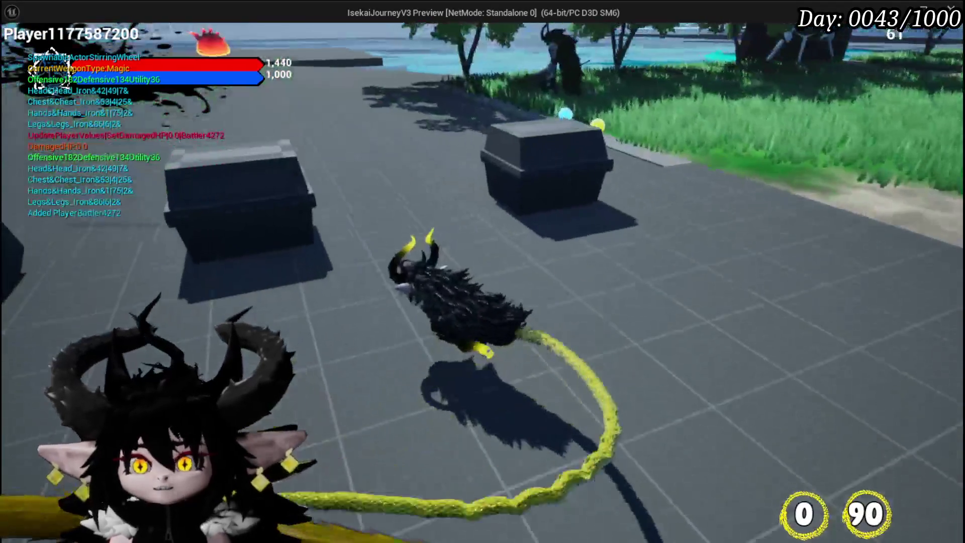
pyautogui.press('w')
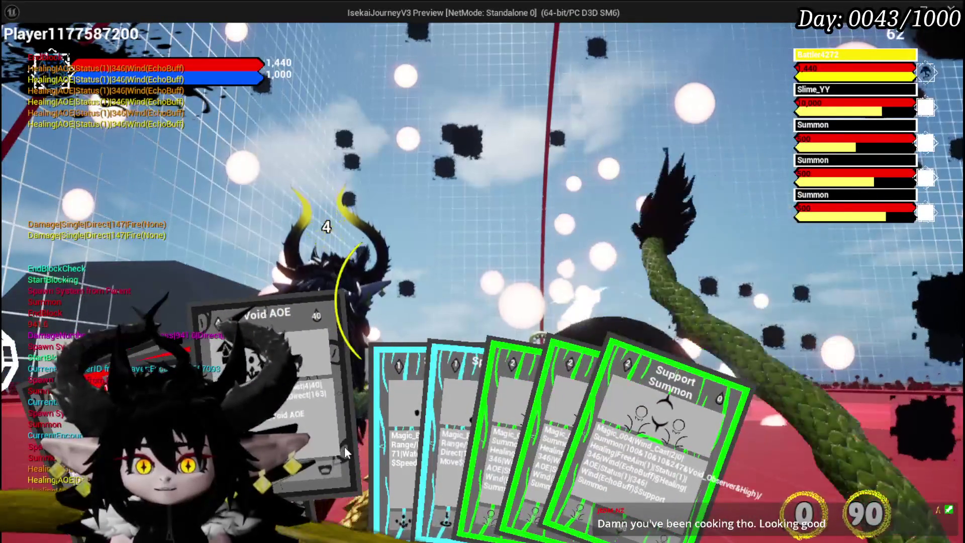
# Cast the Void AOE card on the Slime_YY boss, look across the arena, then stop the playtest.
pyautogui.click(345, 446)
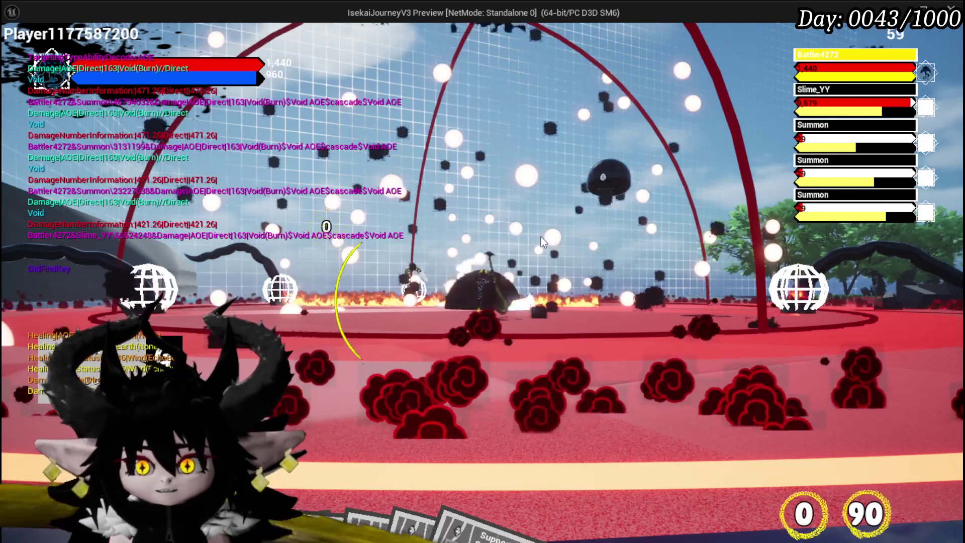
pyautogui.moveTo(531, 238)
pyautogui.mouseDown()
pyautogui.moveTo(458, 248)
pyautogui.moveTo(511, 255)
pyautogui.mouseUp()
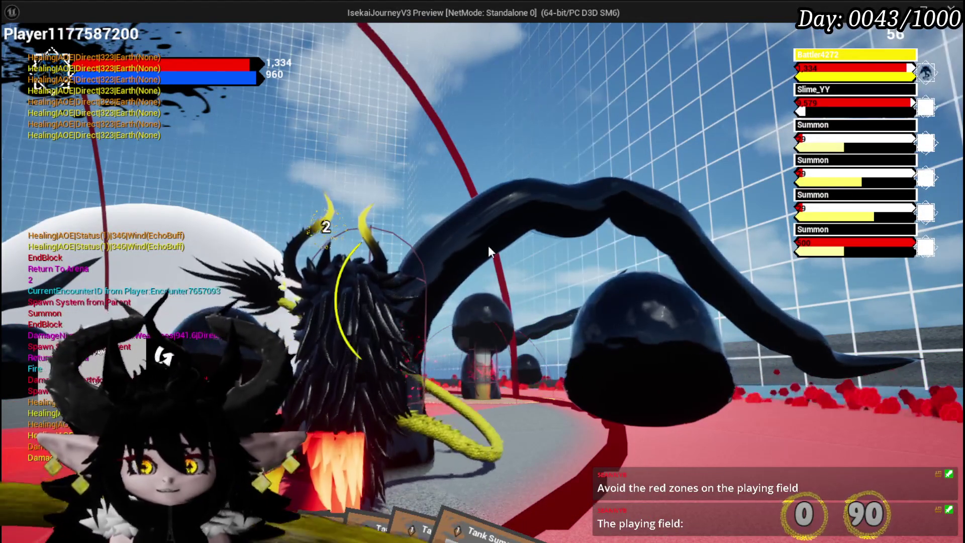
pyautogui.press('Escape')
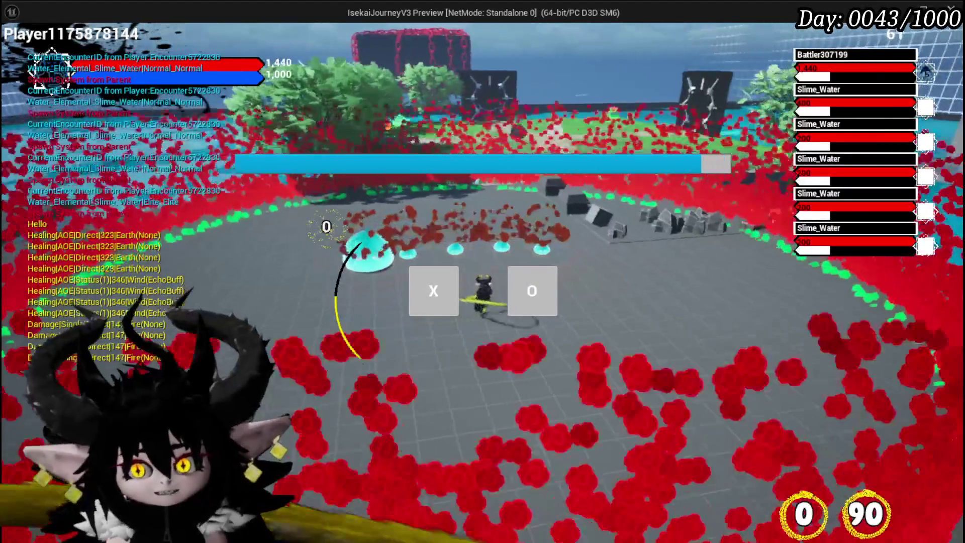
# Dismiss the X/O prompt to begin the fight against the five Slime_Water enemies.
pyautogui.click(446, 303)
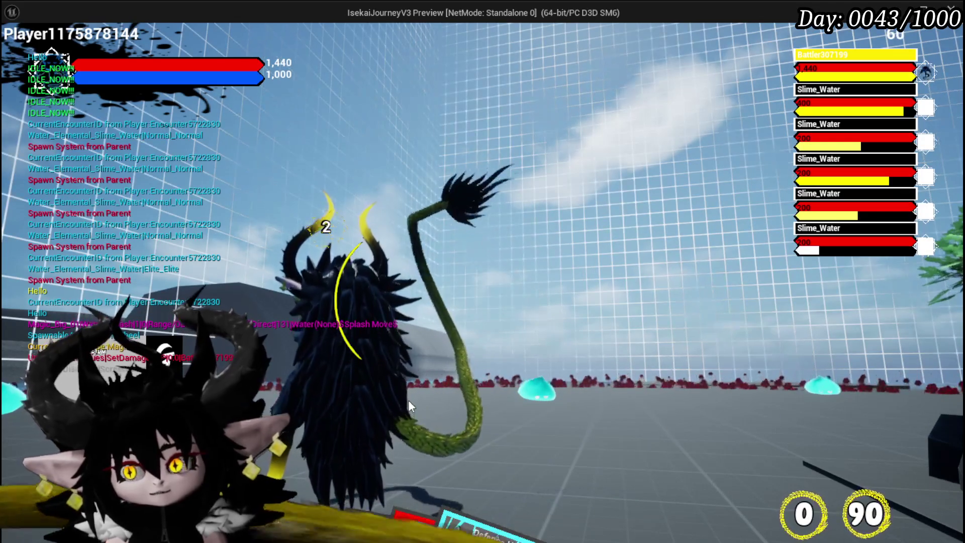
# Play the Support Summon card, then dismiss the X/O prompt to start the Slime_YY boss fight.
pyautogui.moveTo(464, 502)
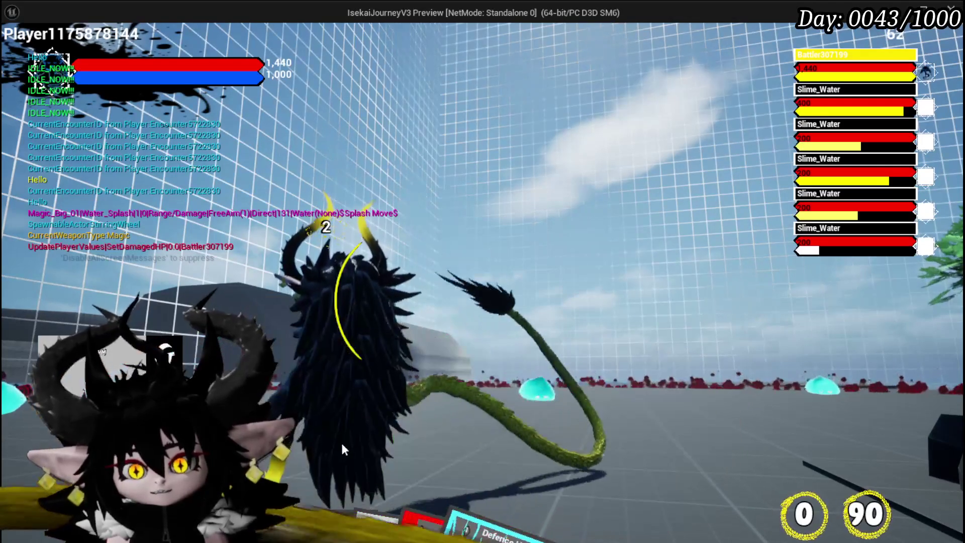
pyautogui.moveTo(313, 524)
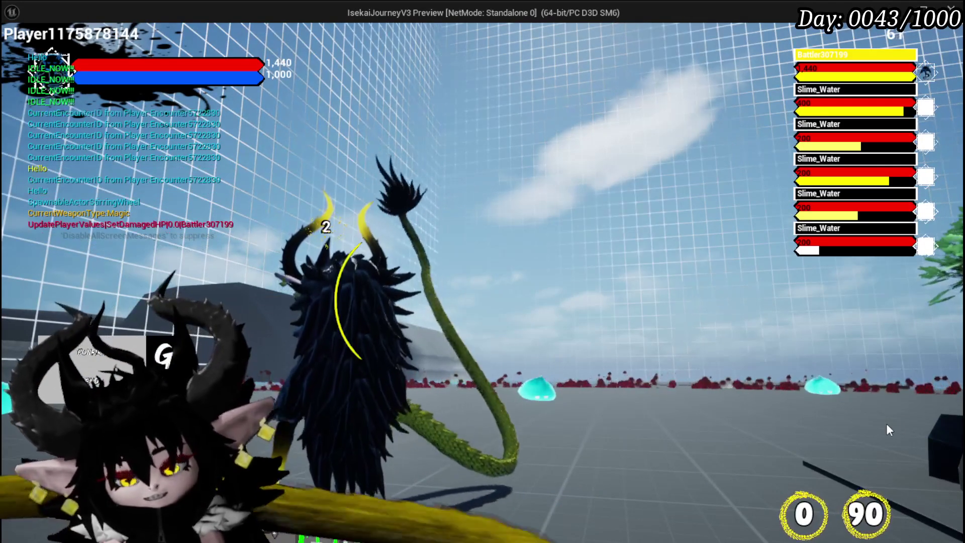
pyautogui.moveTo(383, 520)
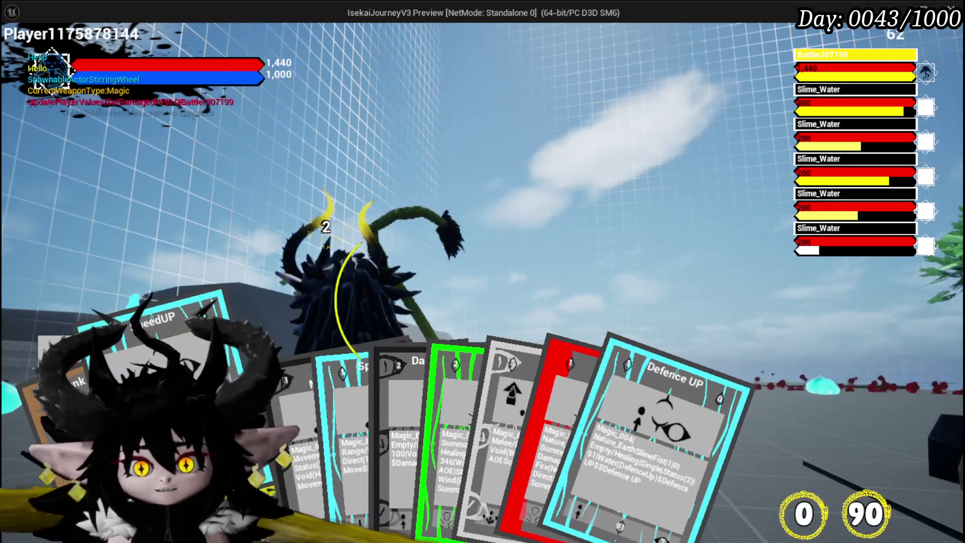
pyautogui.moveTo(342, 447)
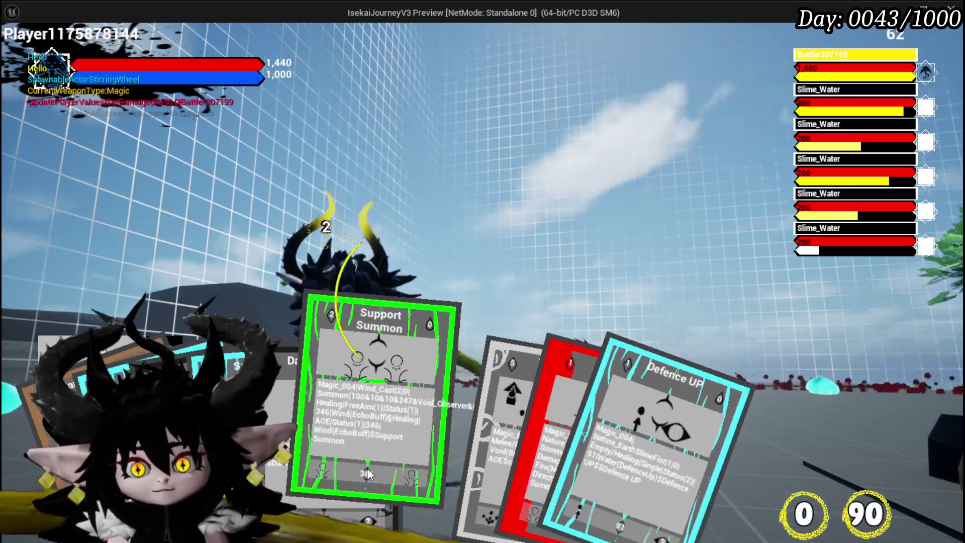
pyautogui.click(346, 477)
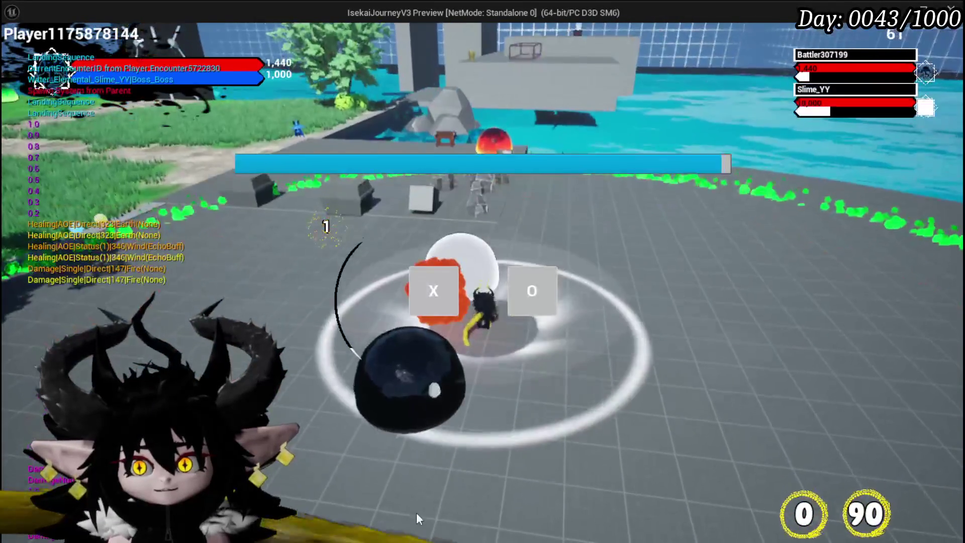
pyautogui.click(413, 289)
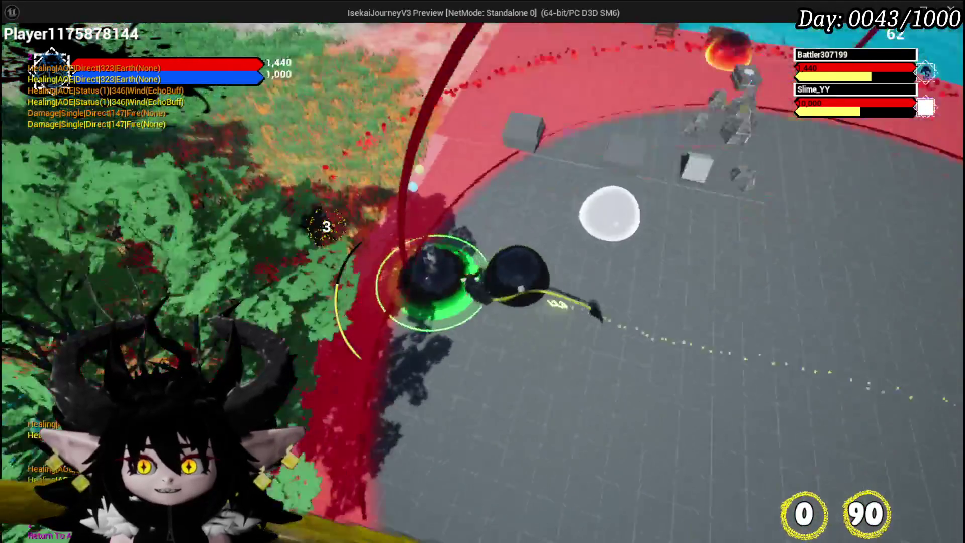
# Run the character across the arena and red ring to the pillar beside the boss.
pyautogui.press('w')
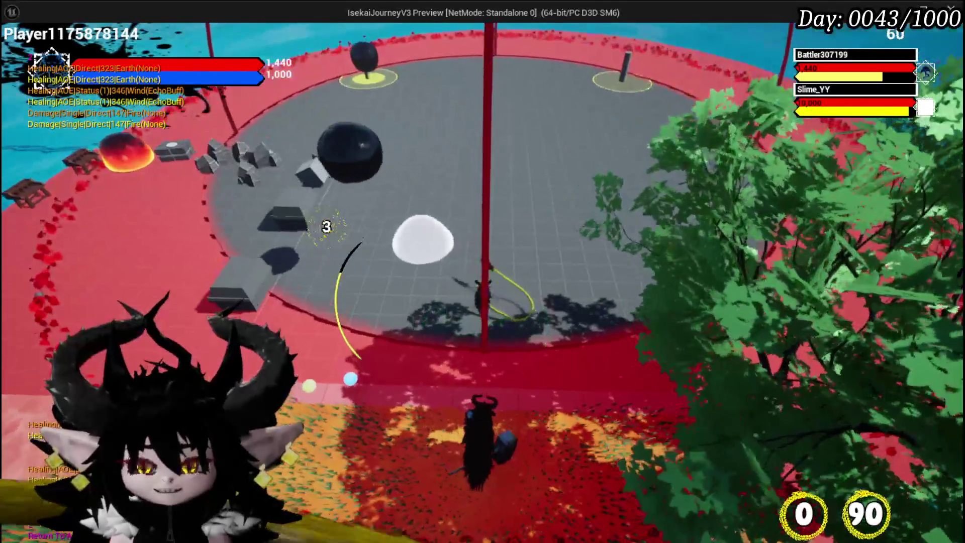
pyautogui.press('w')
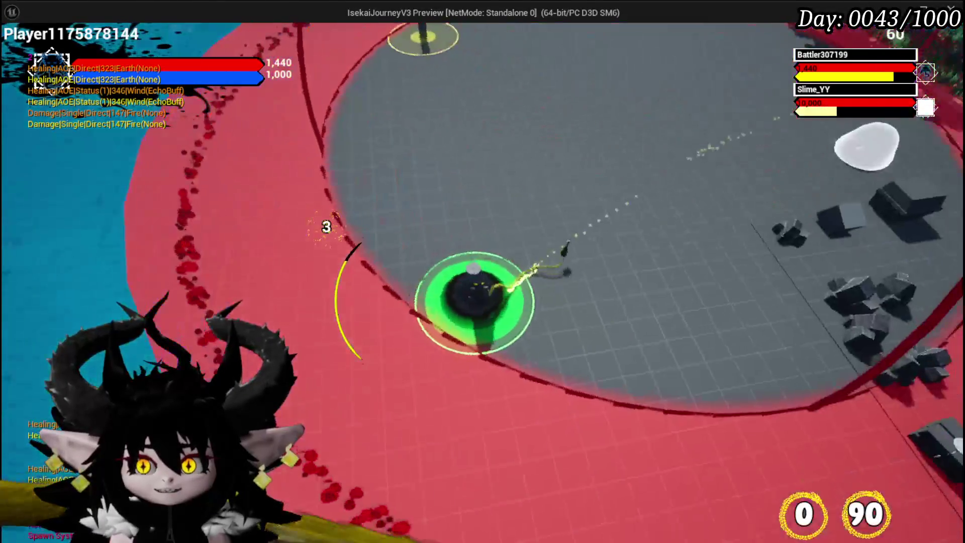
pyautogui.press('w')
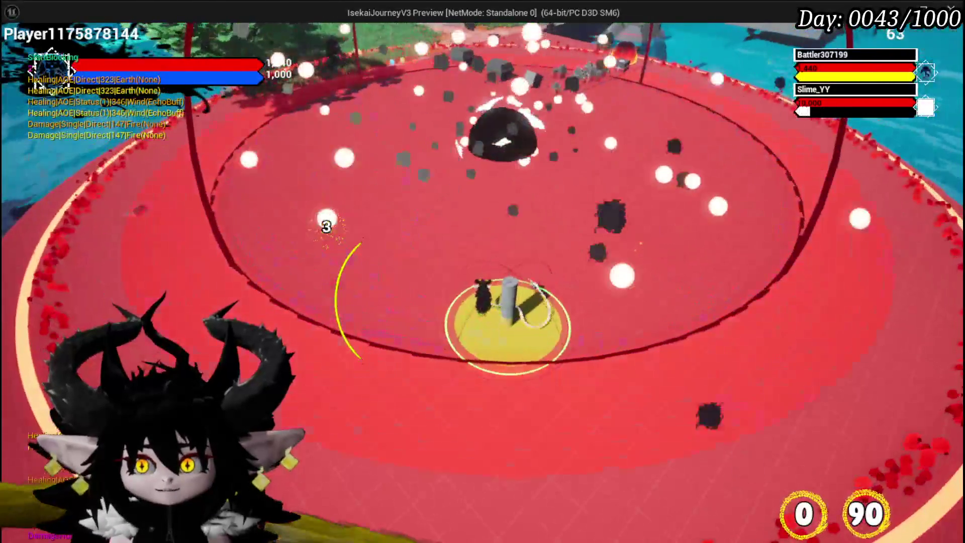
pyautogui.press('w')
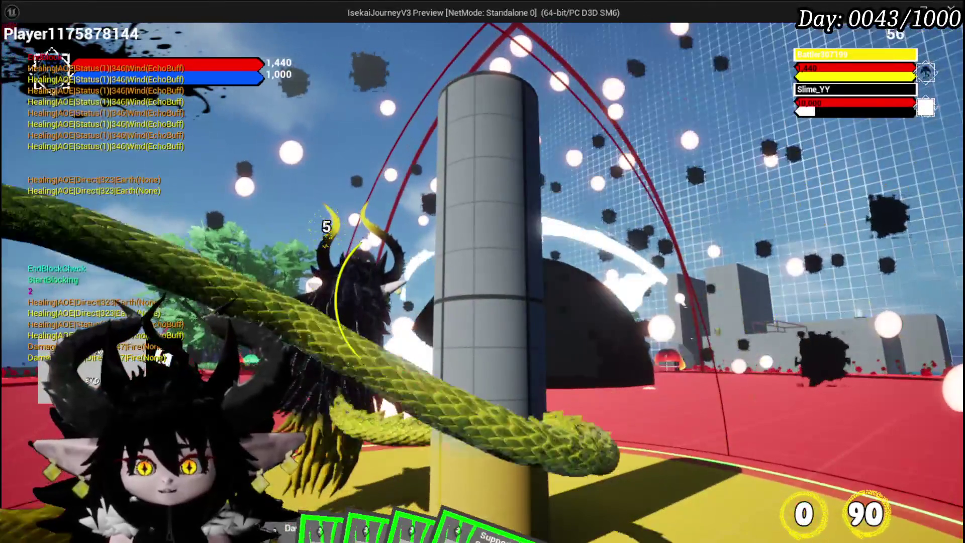
# End the playtest and save the L_DungeonCreationTest level.
pyautogui.moveTo(294, 475)
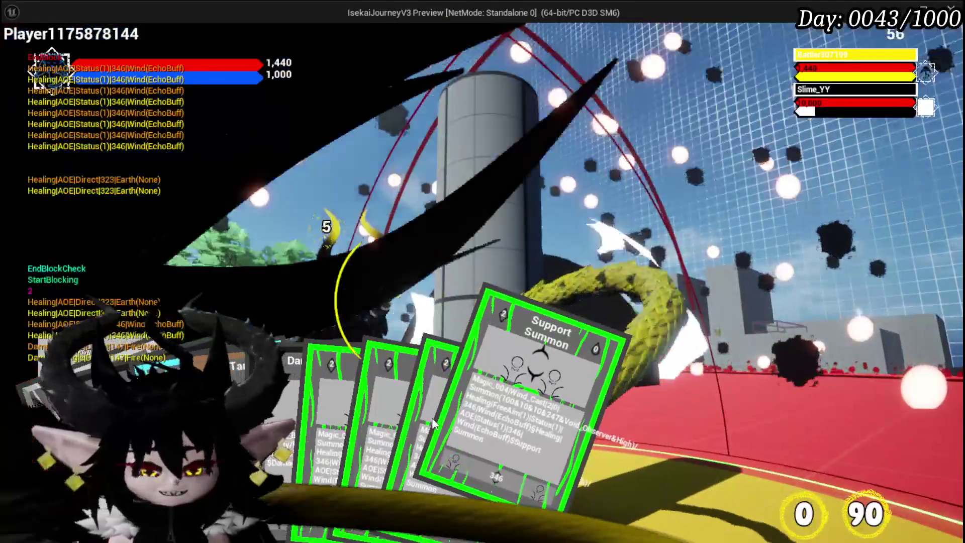
pyautogui.press('Escape')
pyautogui.click(20, 55)
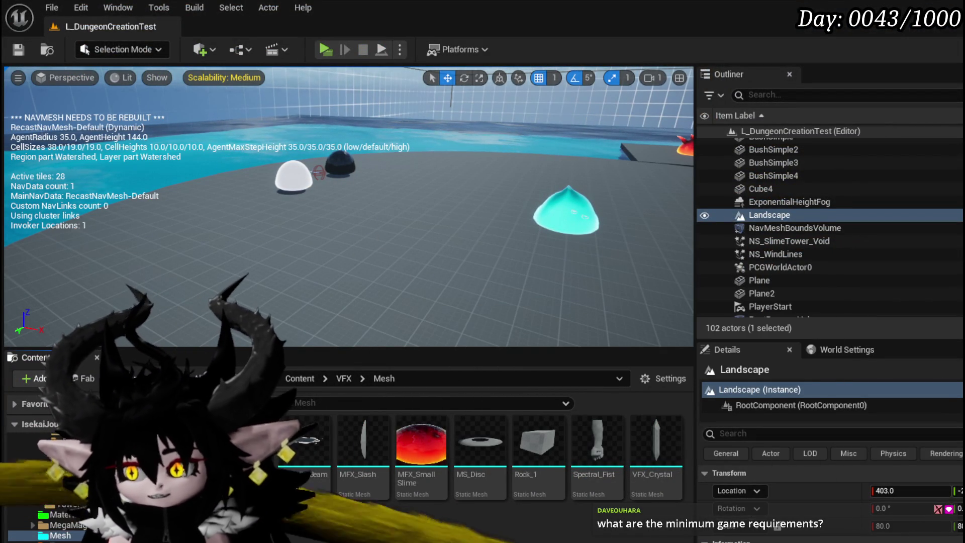
# Tilt the view toward the grid, re-save the level, and pull the camera back over the island.
pyautogui.moveTo(351, 281)
pyautogui.mouseDown()
pyautogui.moveTo(352, 331)
pyautogui.moveTo(390, 351)
pyautogui.mouseUp()
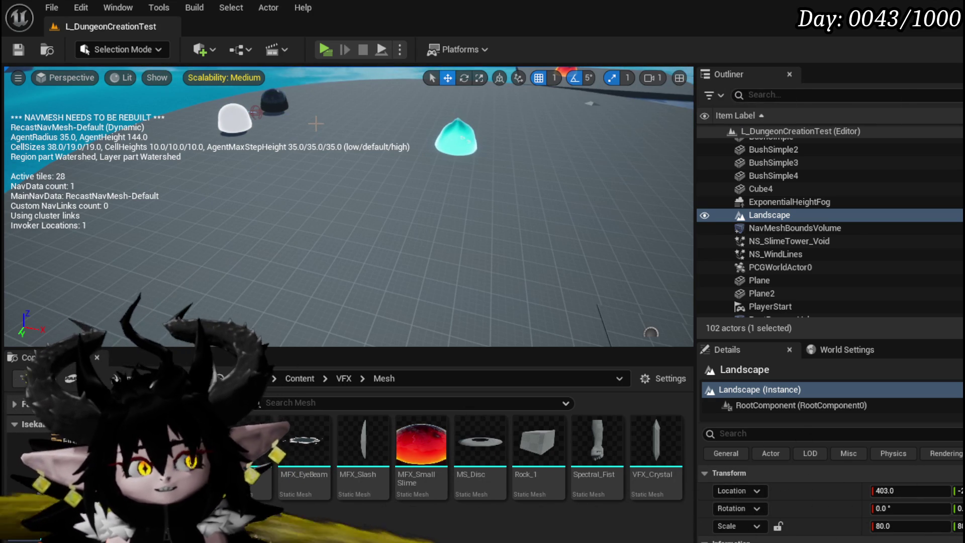
pyautogui.hotkey('ctrl', 's')
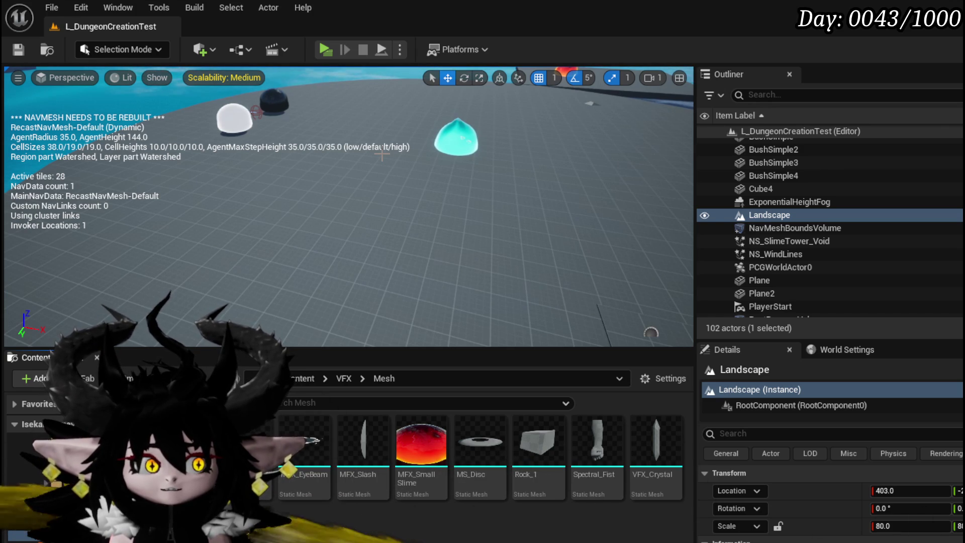
pyautogui.moveTo(337, 233); pyautogui.dragTo(410, 297)
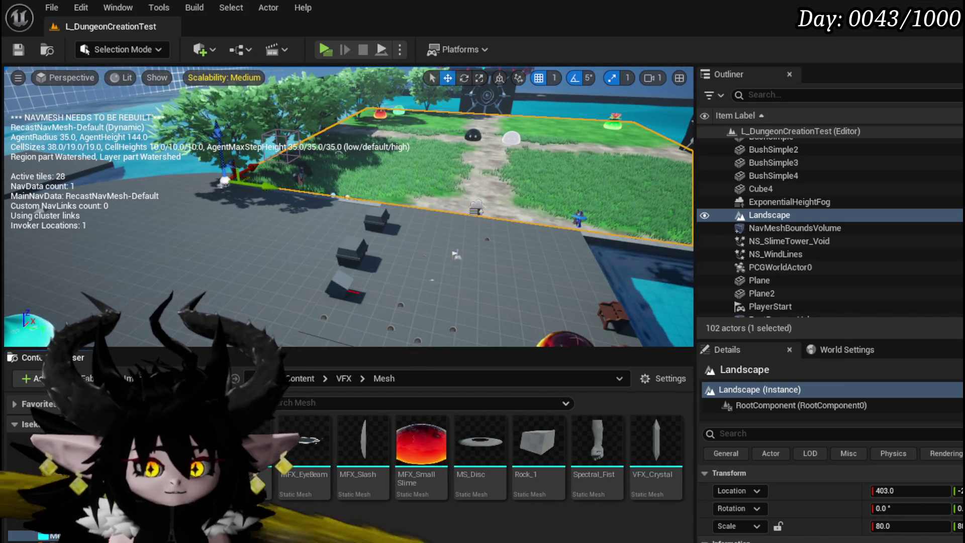
pyautogui.hotkey('alt', 'Tab')
# Zoom the BP_EnemyBoss_SlimeYY AbilityTree graph, then switch to the NS_WaterSplashUpwards Niagara system.
pyautogui.scroll(-6, 479, 212)
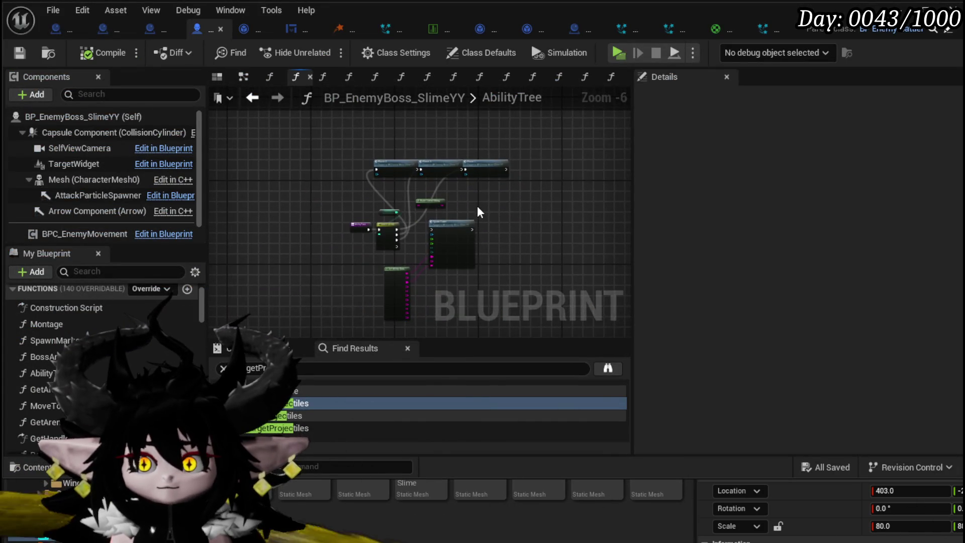
pyautogui.scroll(3, 479, 212)
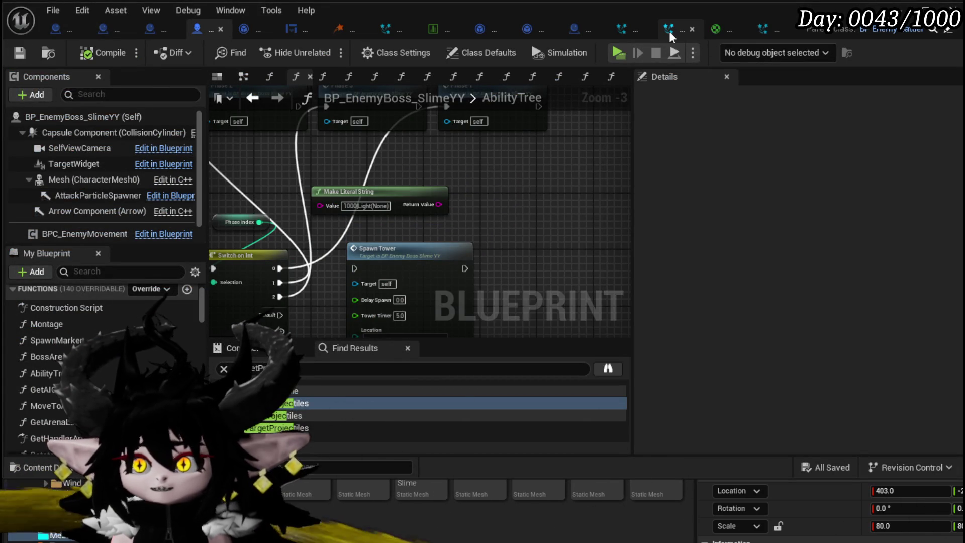
pyautogui.click(763, 29)
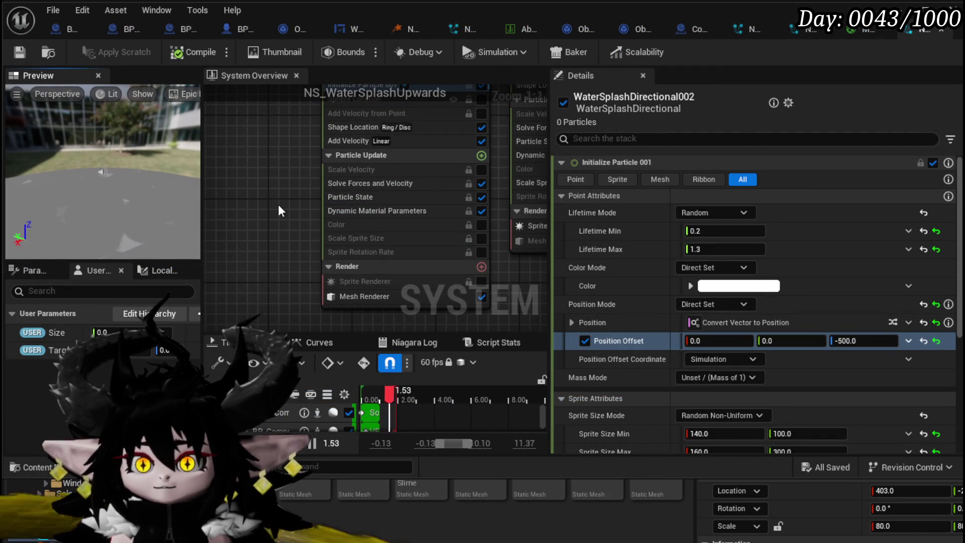
# Search Particle Update's Add Module list for 'Scale Mesh Velocty' to add a Scale Velocity module.
pyautogui.click(350, 186)
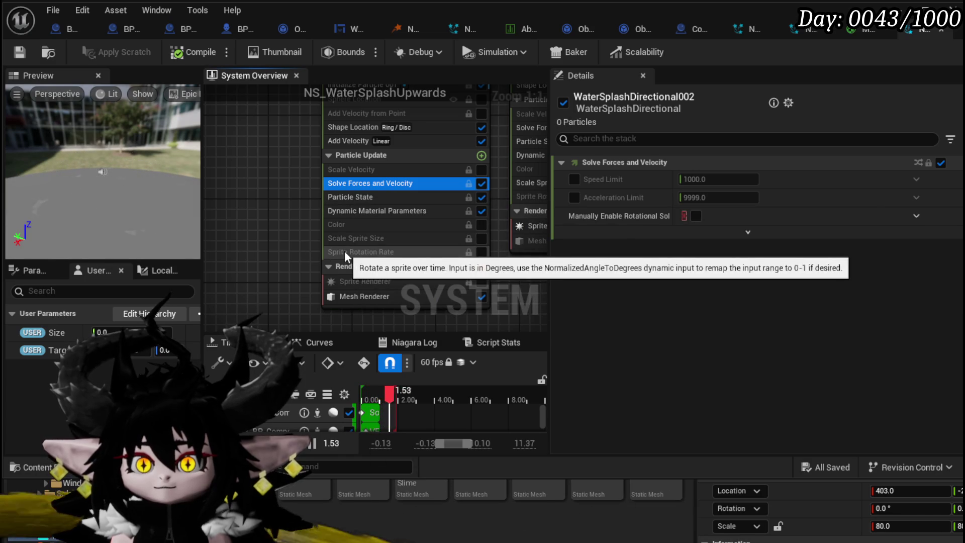
pyautogui.click(480, 155)
pyautogui.write('Scale')
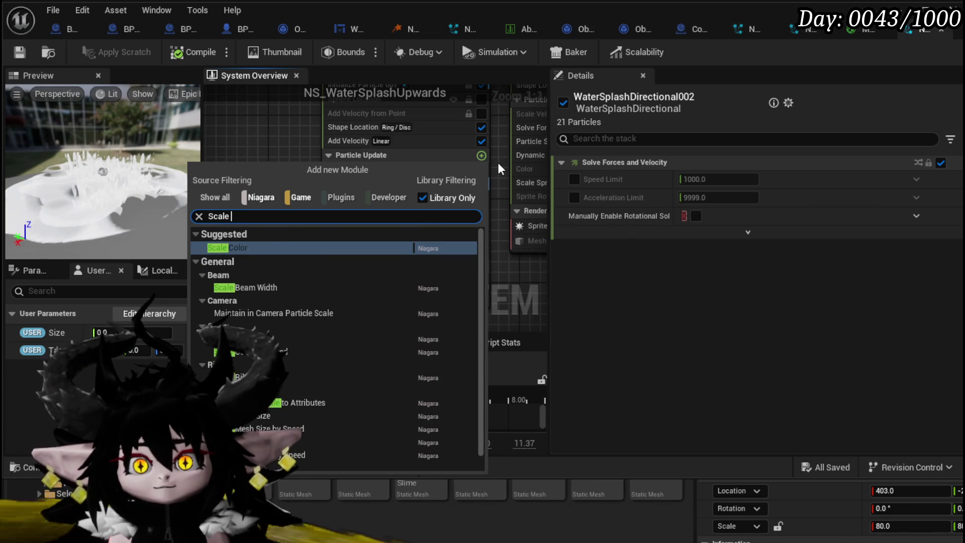
pyautogui.write(' Mesh ')
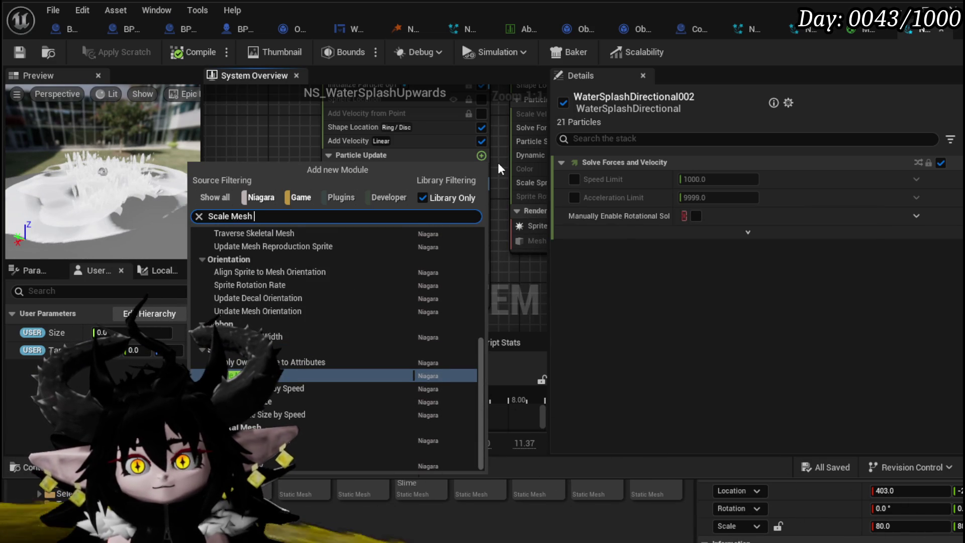
pyautogui.write('Veloc')
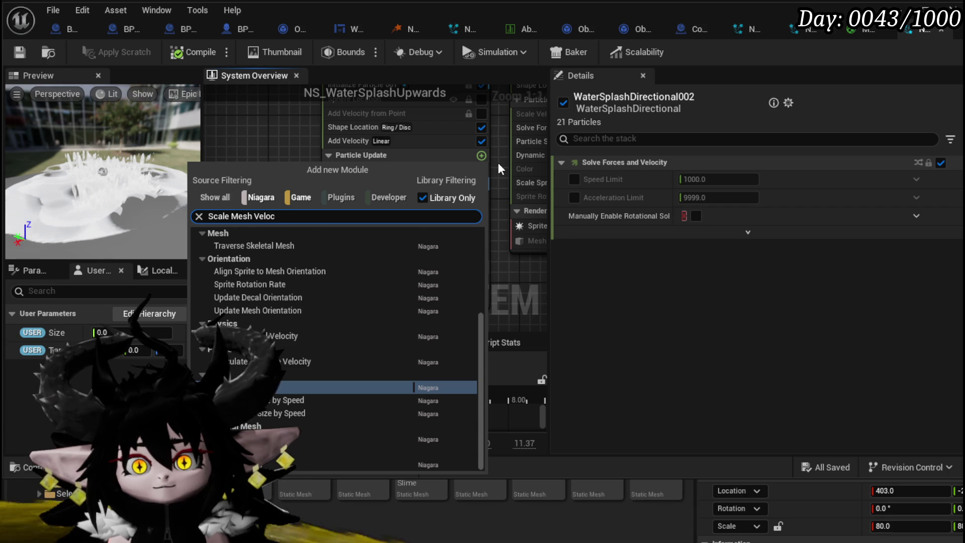
pyautogui.write('ty')
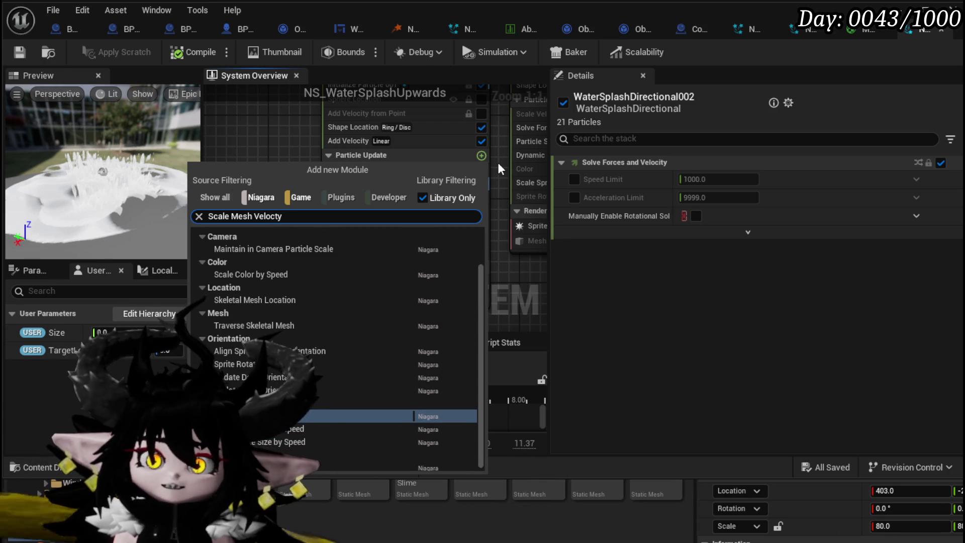
pyautogui.scroll(3, 367, 286)
pyautogui.scroll(-2, 364, 291)
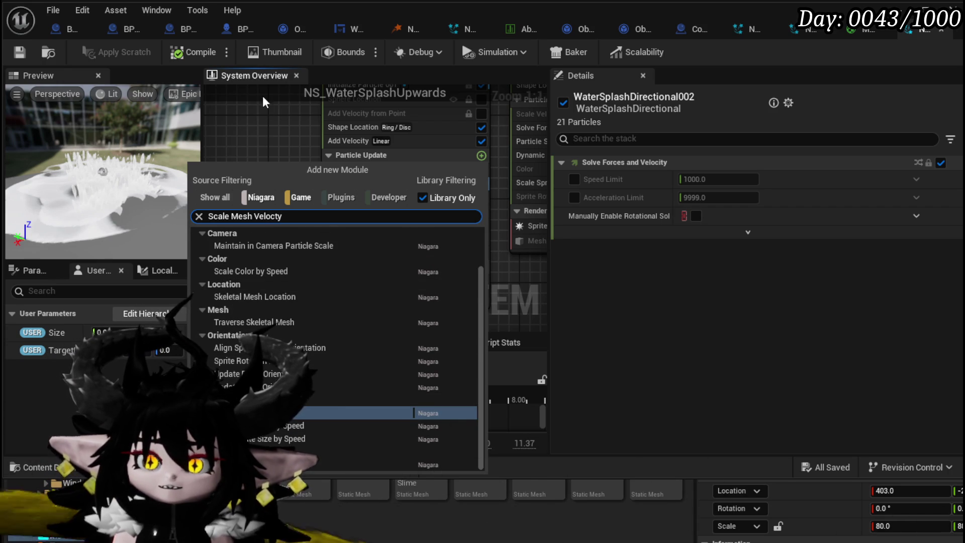
pyautogui.press('Return')
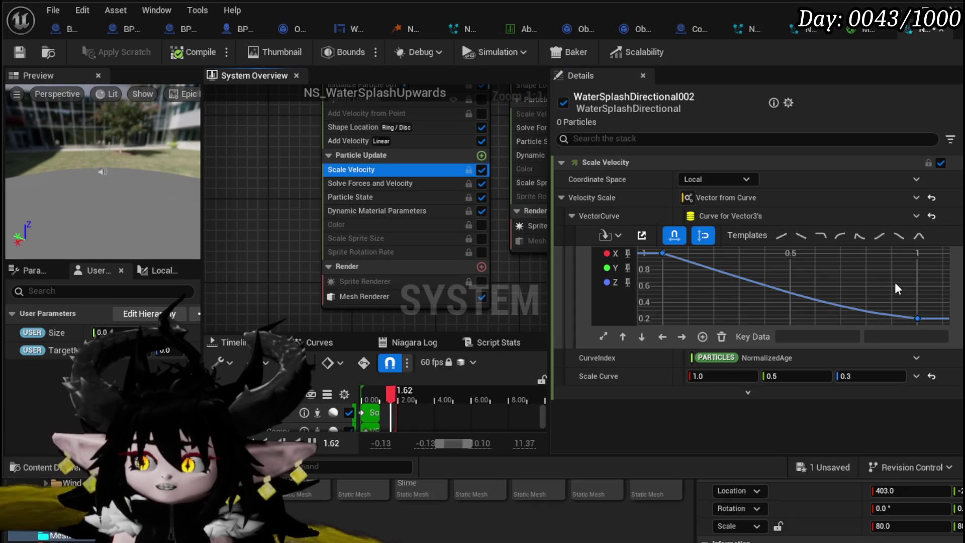
# Set the velocity curve's end key value to 0.
pyautogui.moveTo(942, 343); pyautogui.dragTo(939, 341)
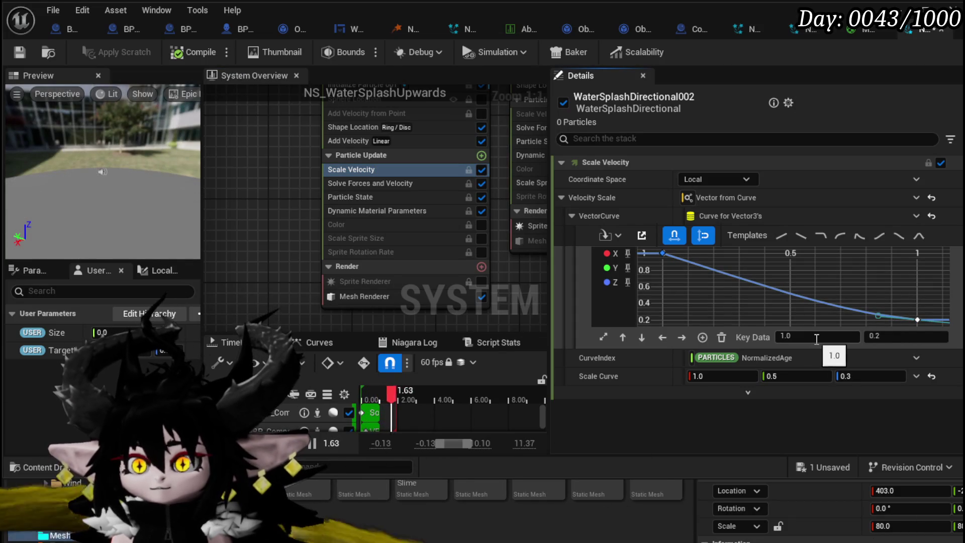
pyautogui.click(790, 337)
pyautogui.write('0')
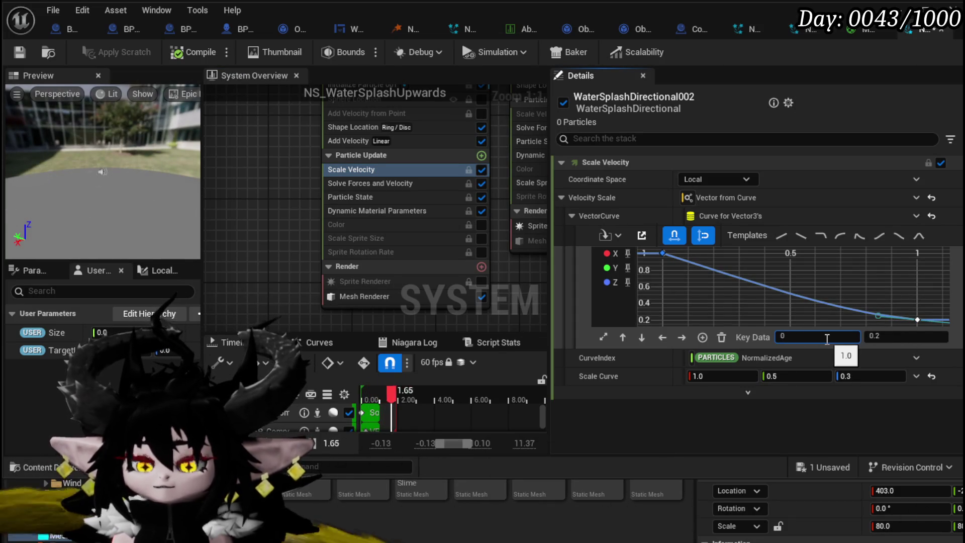
pyautogui.write('.3')
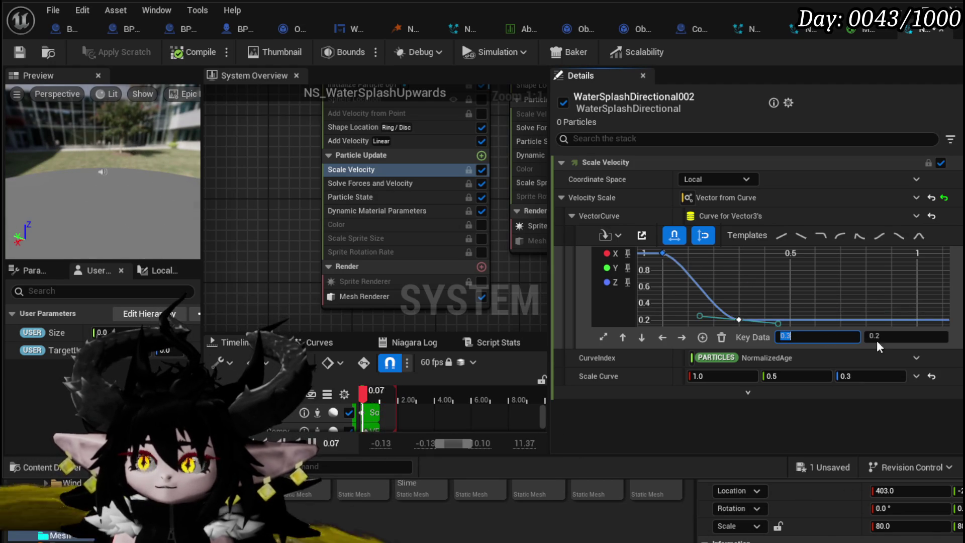
pyautogui.click(895, 336)
pyautogui.write('0')
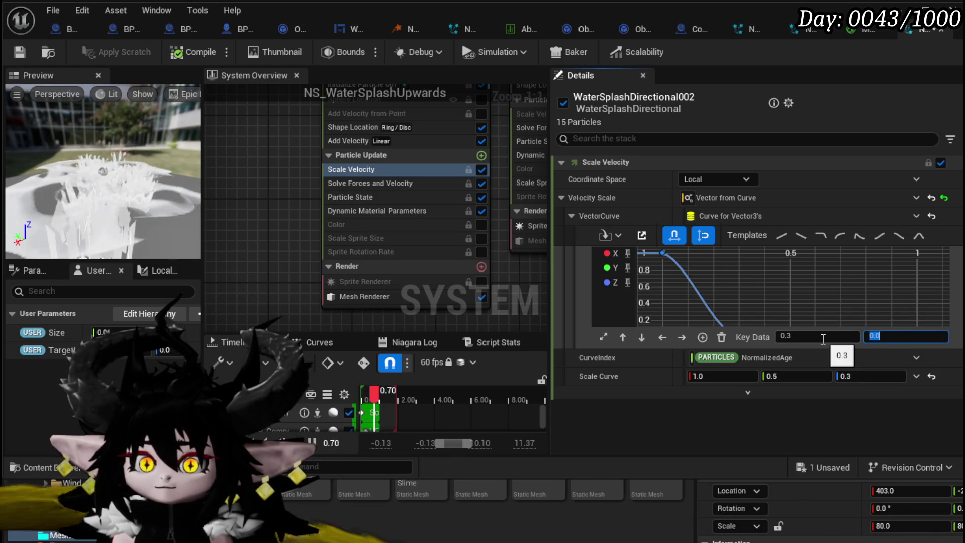
pyautogui.press('Return')
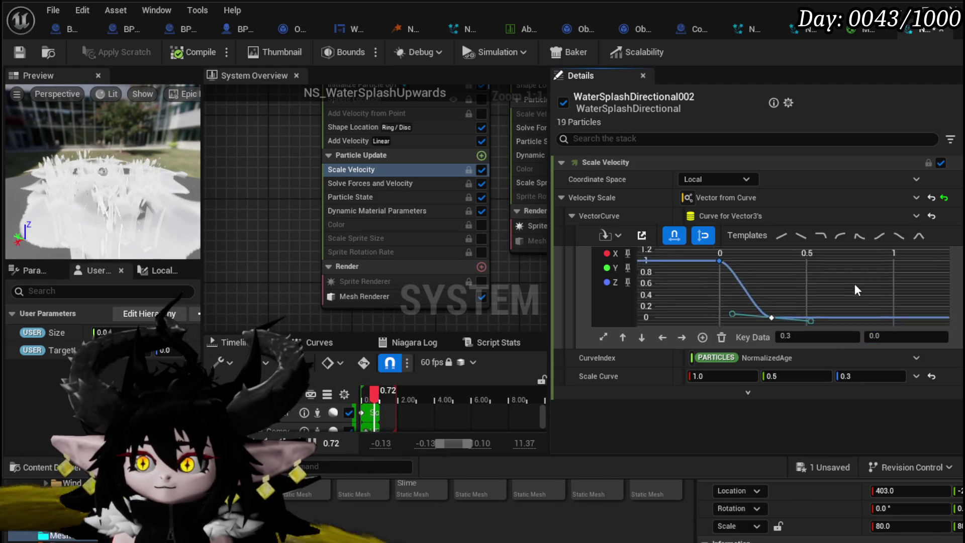
# Move the end key to time 0.5, check the preview, and save the splash system.
pyautogui.moveTo(822, 266); pyautogui.dragTo(893, 300)
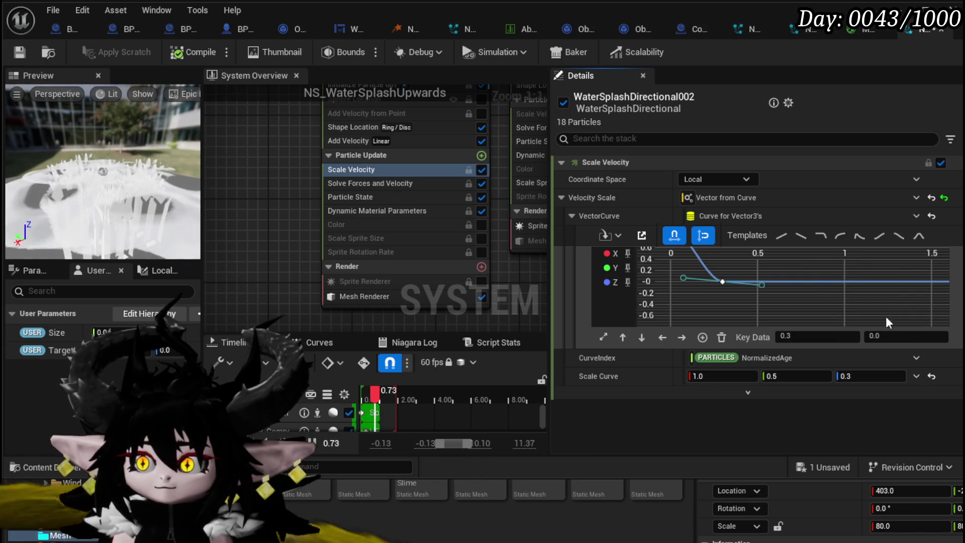
pyautogui.click(782, 337)
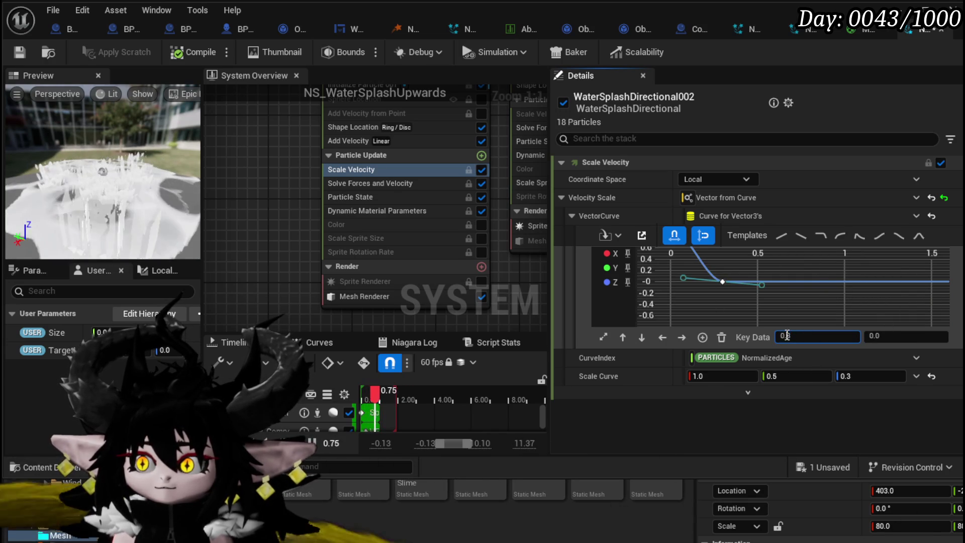
pyautogui.write('0.5')
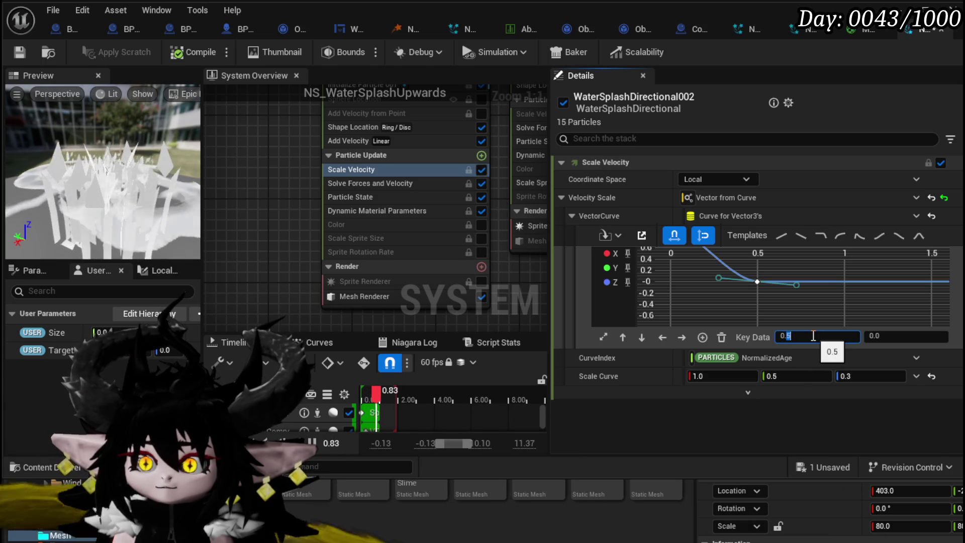
pyautogui.press('Return')
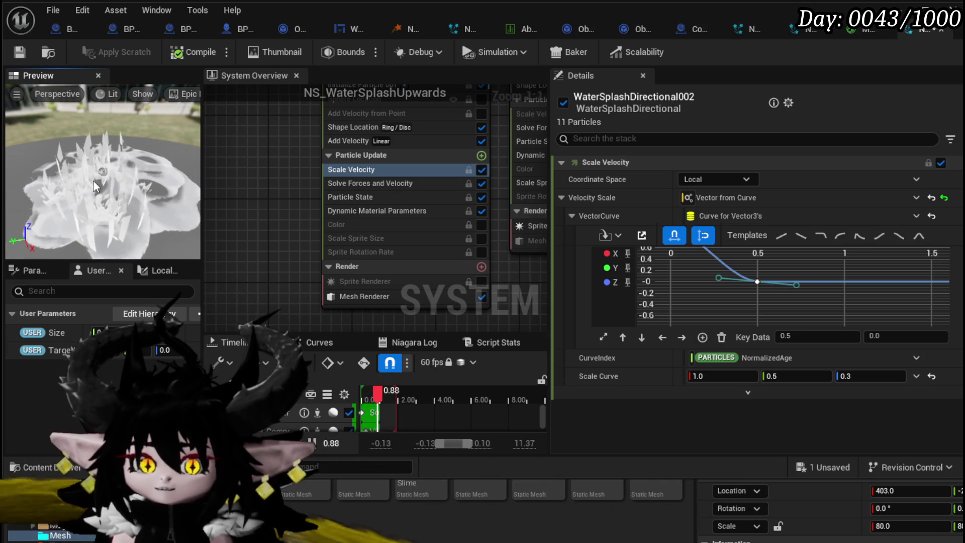
pyautogui.moveTo(95, 186); pyautogui.dragTo(61, 101)
pyautogui.click(19, 51)
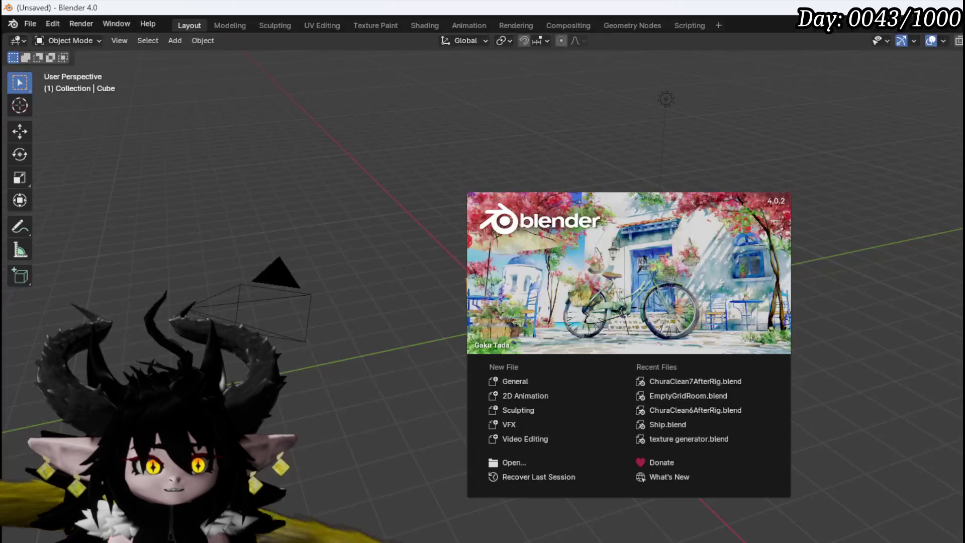
# Dismiss the Blender start screen and save the crystal file.
pyautogui.click(30, 23)
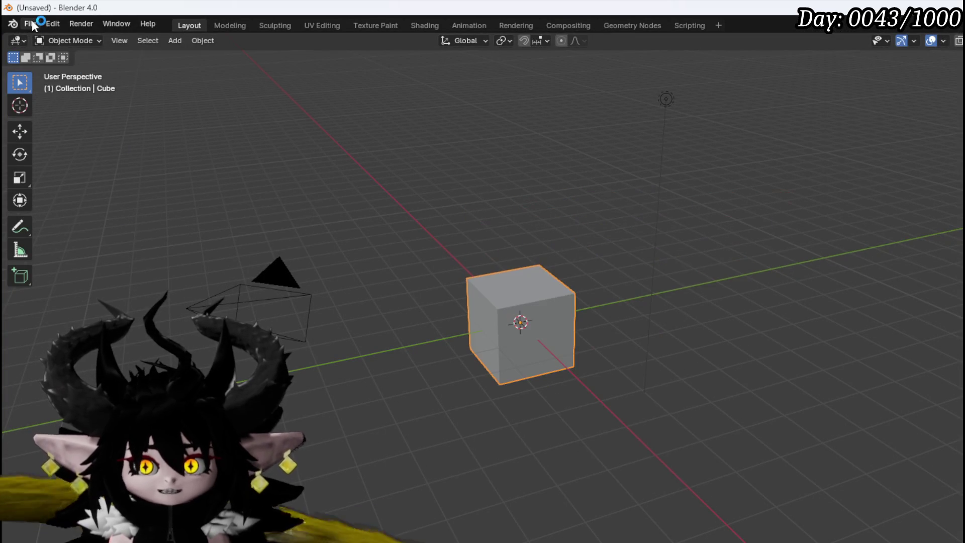
pyautogui.click(30, 24)
pyautogui.moveTo(73, 61)
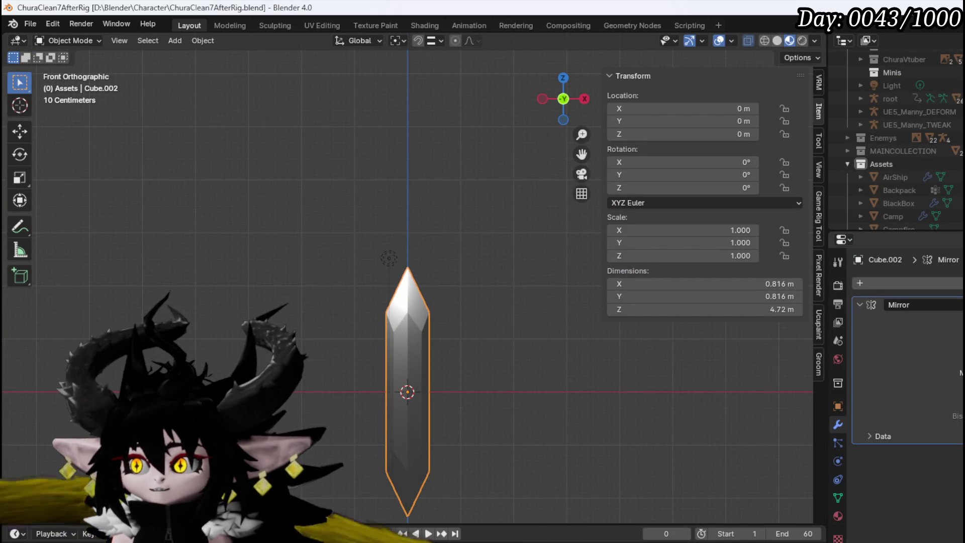
pyautogui.click(29, 24)
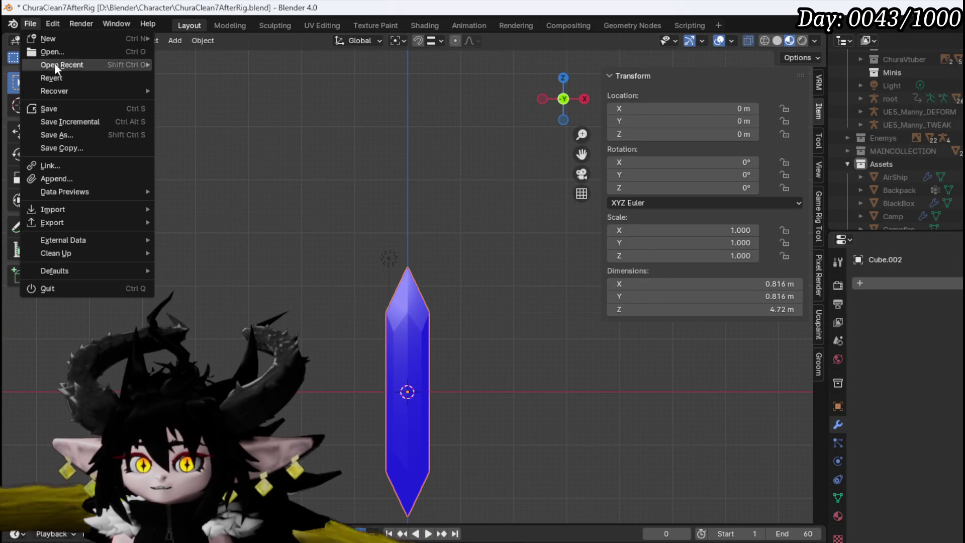
pyautogui.click(50, 109)
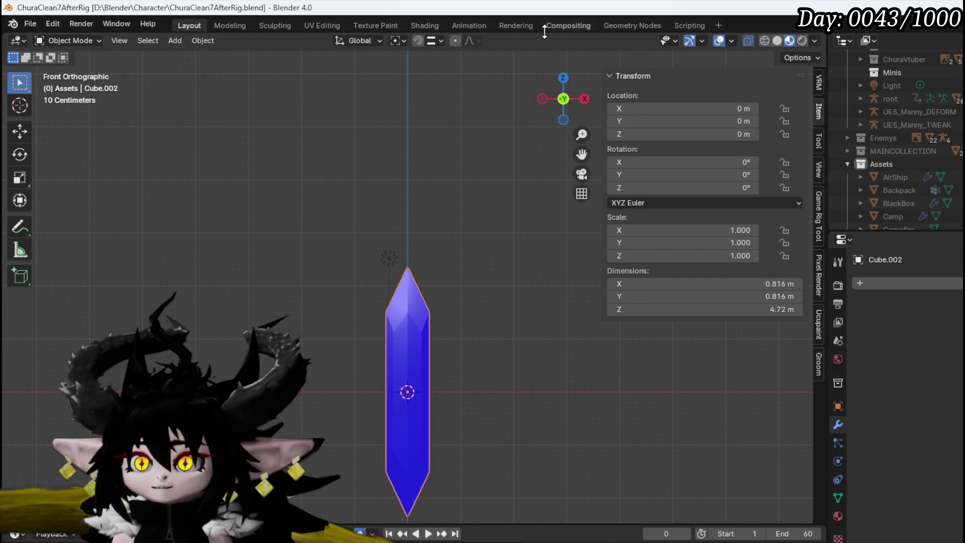
# Switch to the UV Editing workspace and orbit to a side-on view of the crystal.
pyautogui.click(317, 25)
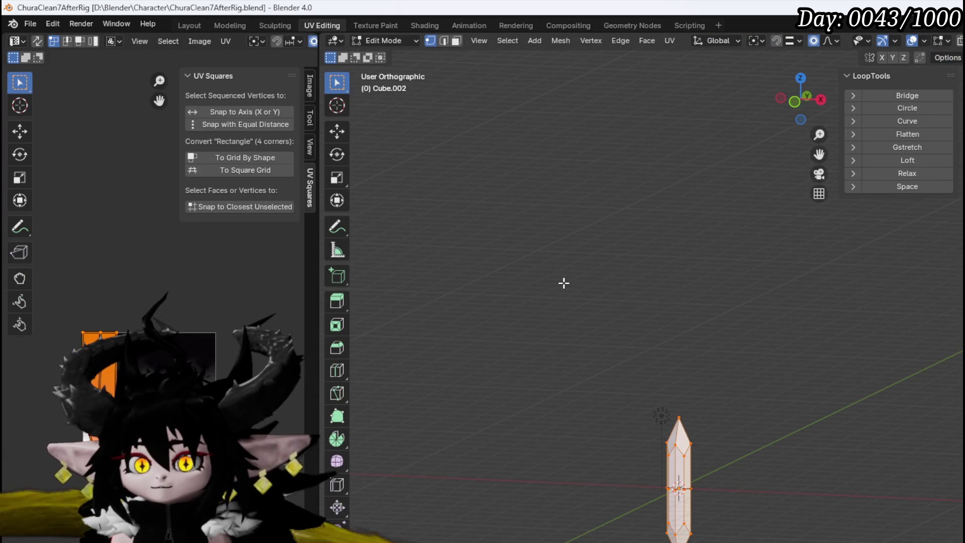
pyautogui.moveTo(706, 458); pyautogui.dragTo(672, 409)
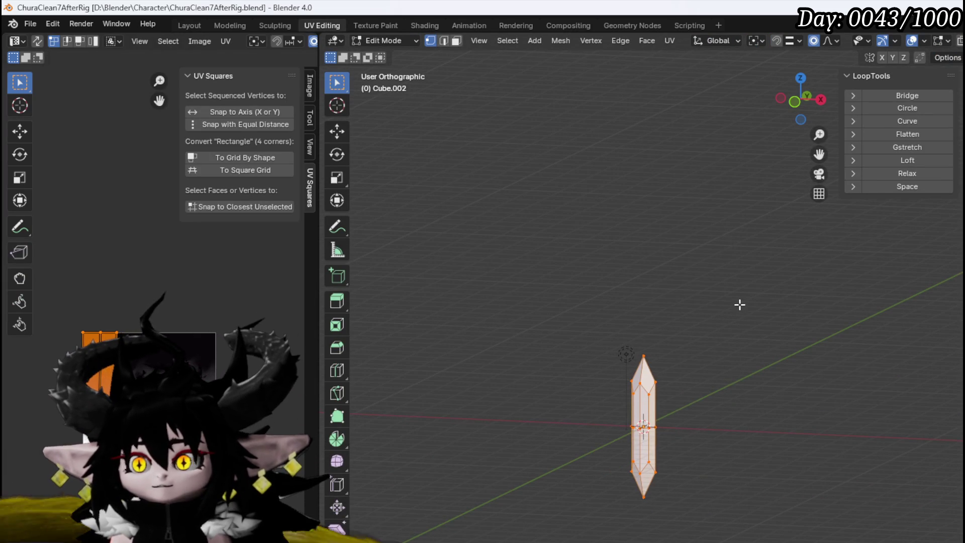
pyautogui.click(669, 41)
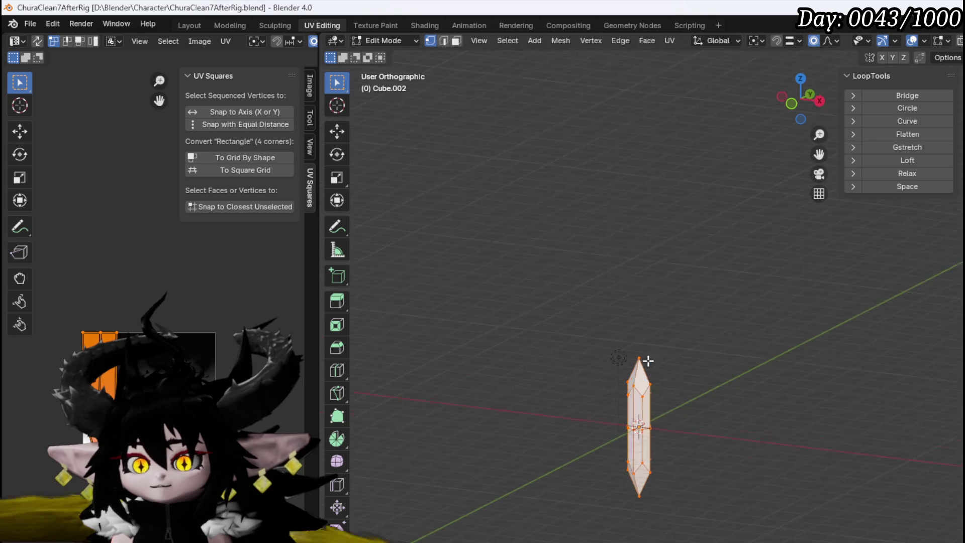
pyautogui.scroll(5, 560, 420)
pyautogui.moveTo(491, 352); pyautogui.dragTo(804, 371)
pyautogui.scroll(3, 54, 415)
# Grab-move the crystal's UVs, then view the crystal from above.
pyautogui.press('g')
pyautogui.press('Return')
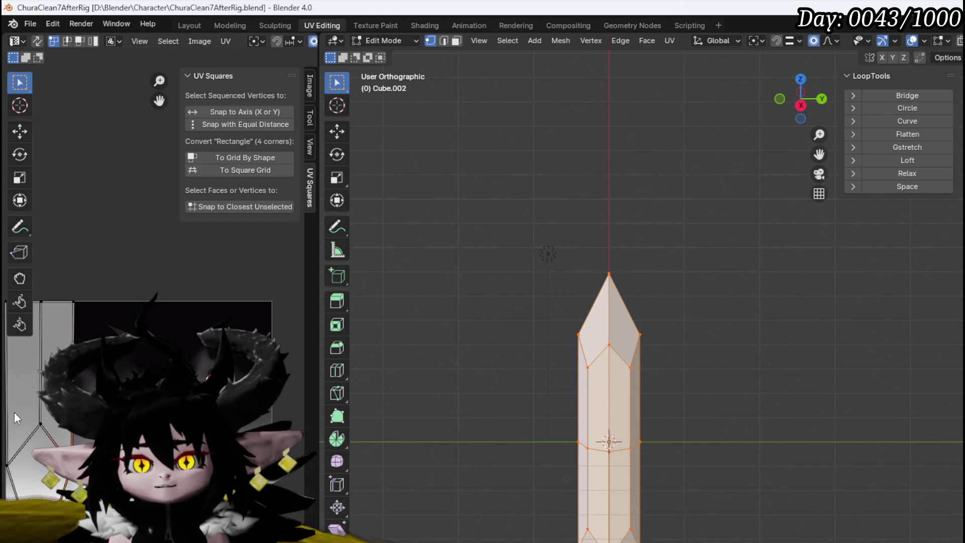
pyautogui.moveTo(450, 364); pyautogui.dragTo(482, 352)
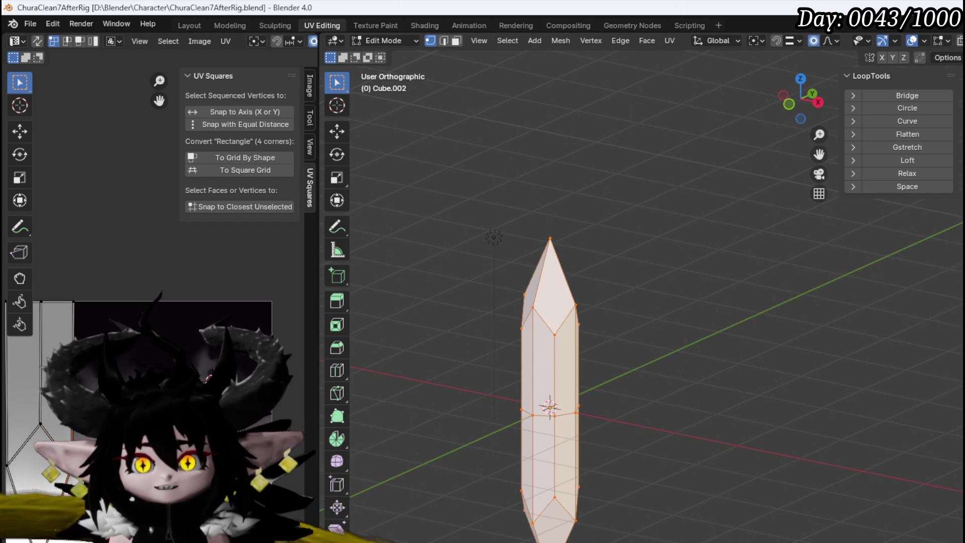
pyautogui.click(31, 23)
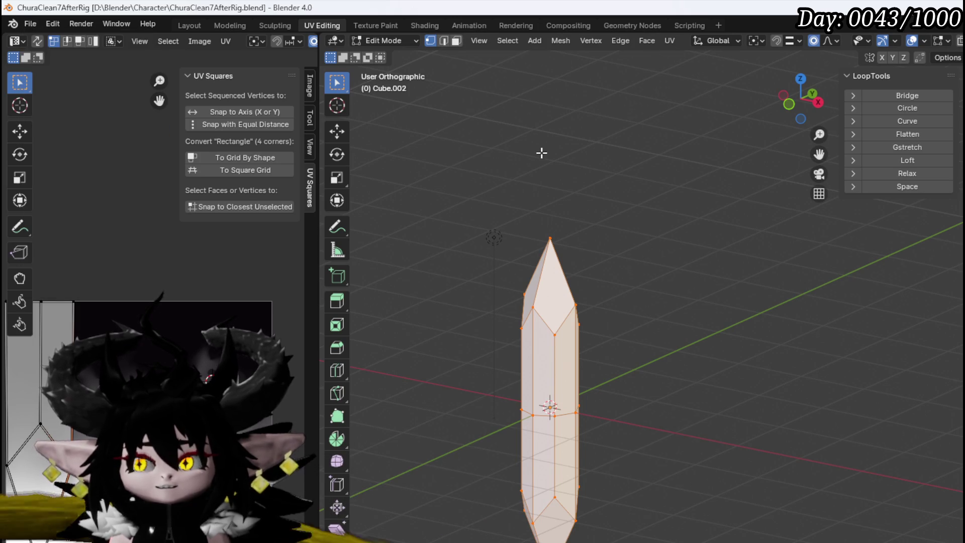
pyautogui.click(30, 23)
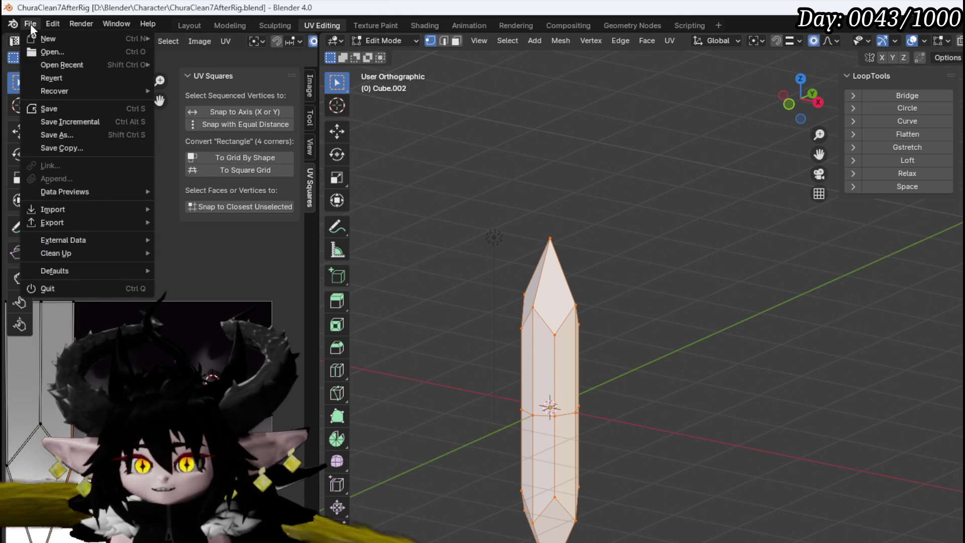
# Export the crystal mesh as FBX (.fbx) to the Character folder, then save ChuraClean7AfterRig.blend.
pyautogui.moveTo(64, 227)
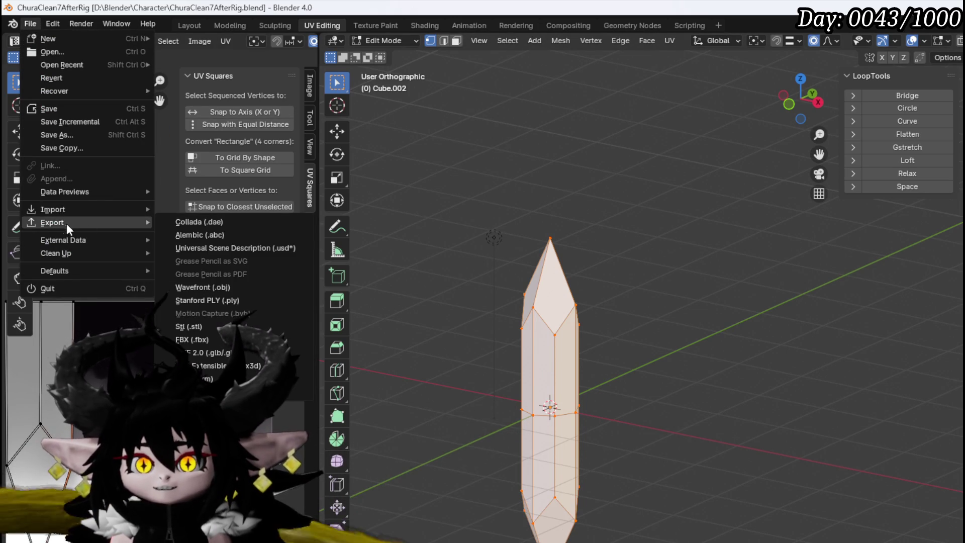
pyautogui.click(191, 339)
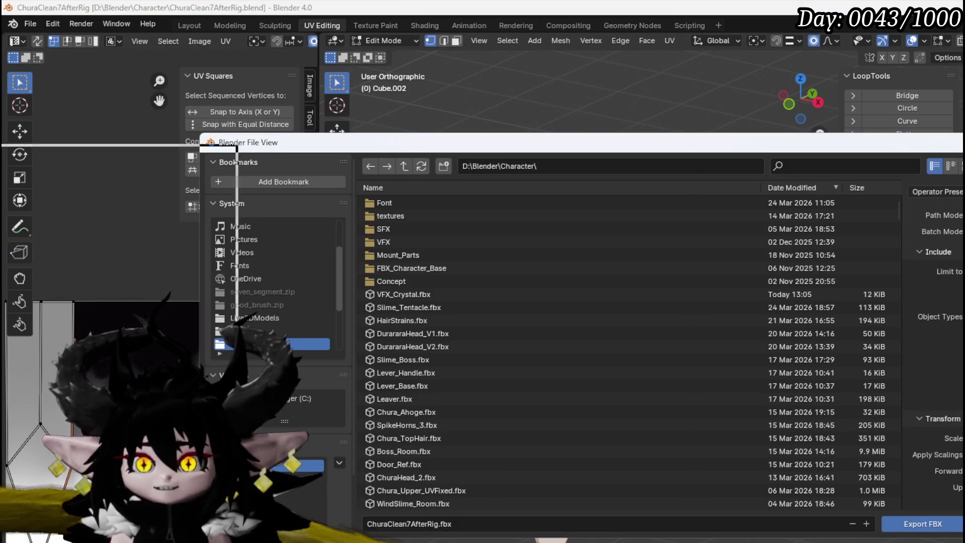
pyautogui.press('Escape')
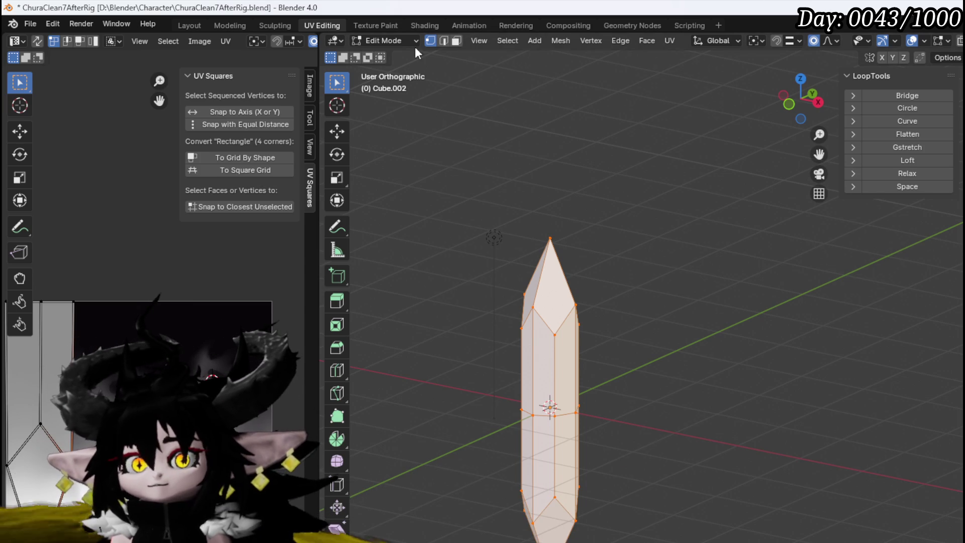
pyautogui.click(30, 24)
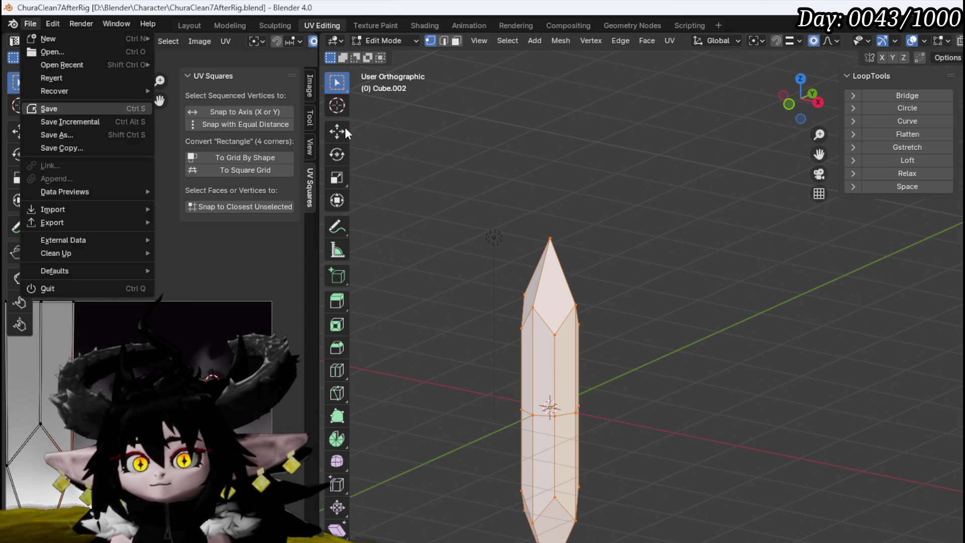
pyautogui.click(49, 109)
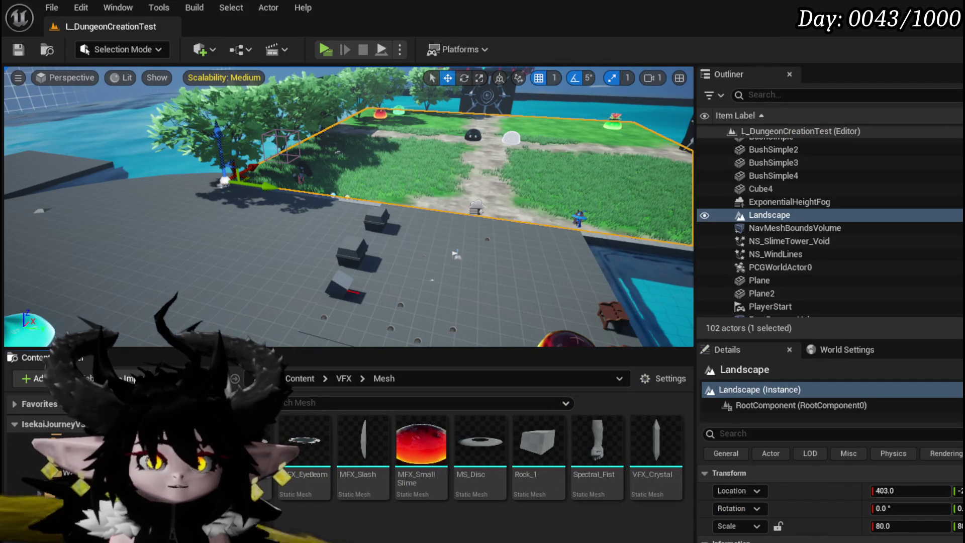
# Re-import the exported FBX over the existing VFX_Crystal asset and save it.
pyautogui.moveTo(677, 503); pyautogui.dragTo(678, 444)
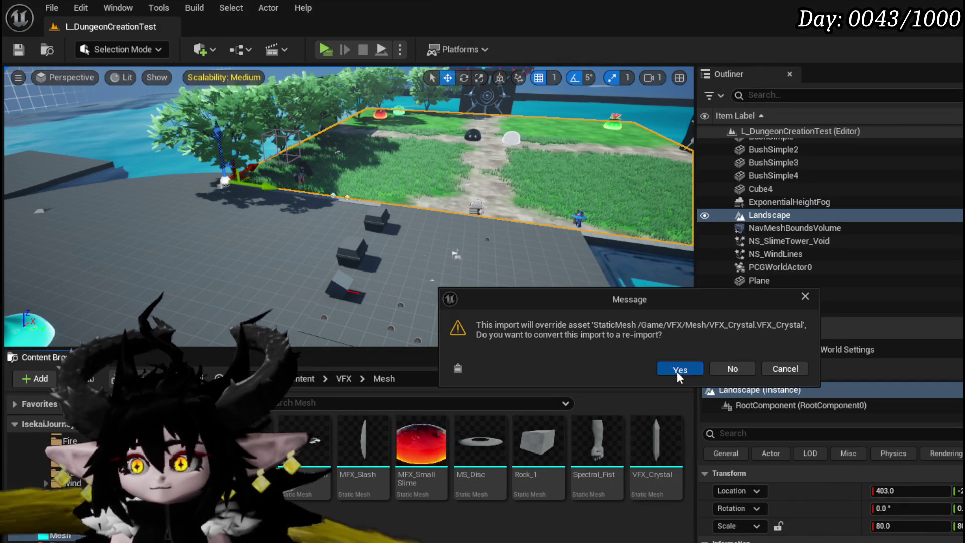
pyautogui.click(679, 372)
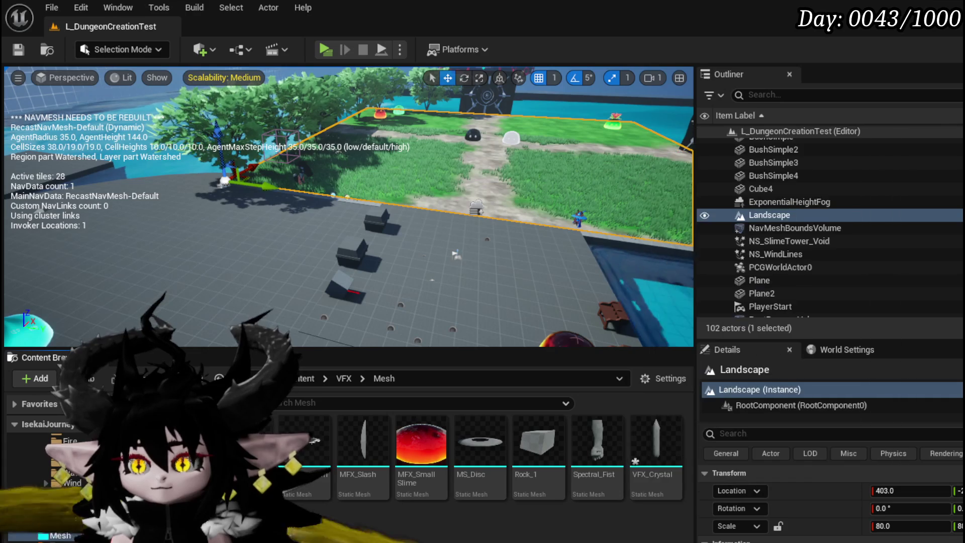
pyautogui.hotkey('ctrl', 'shift', 's')
pyautogui.click(732, 491)
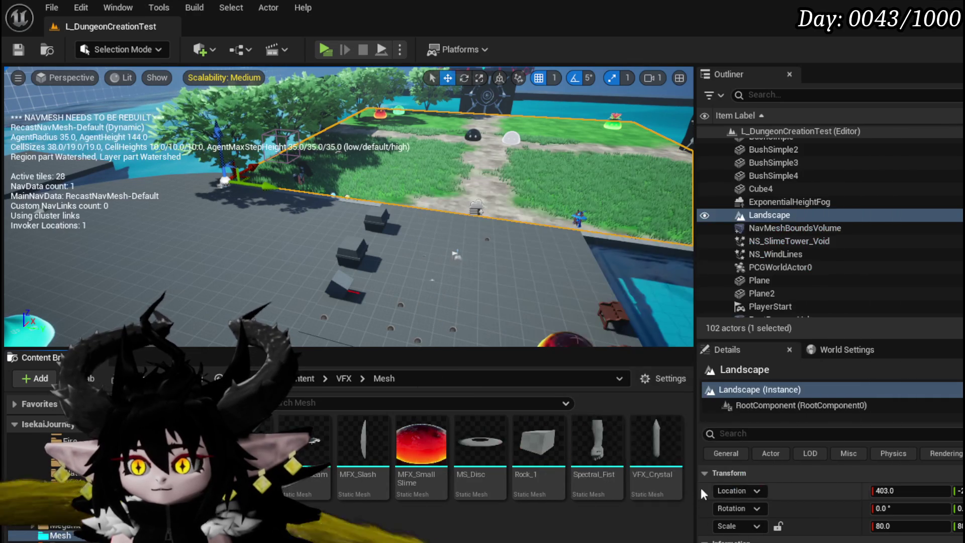
# Place VFX_Crystal into the level and frame the camera on it.
pyautogui.moveTo(647, 461)
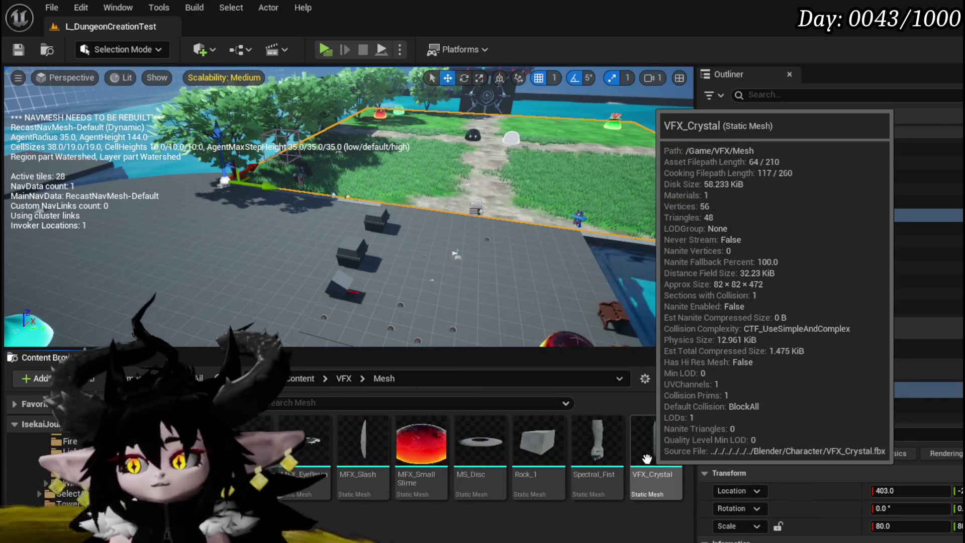
pyautogui.moveTo(650, 448); pyautogui.dragTo(492, 257)
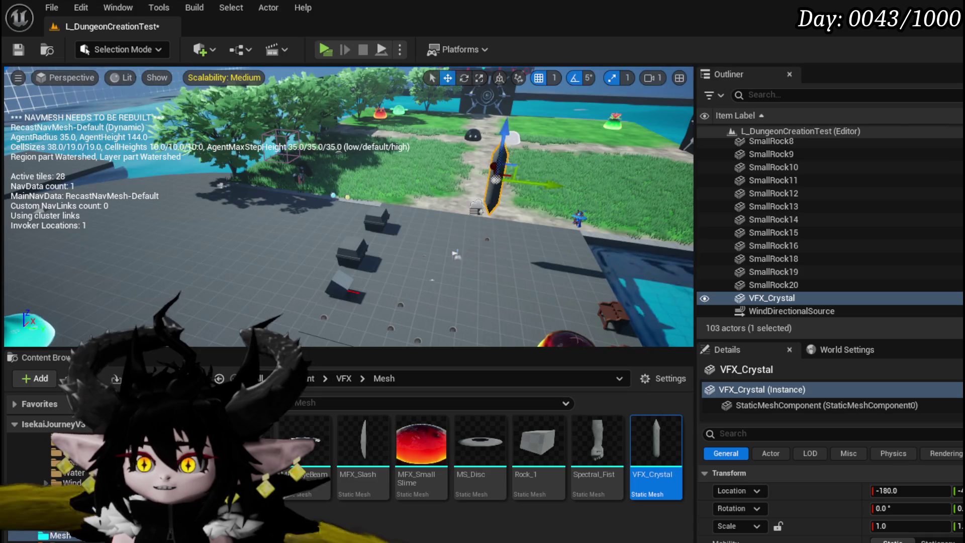
pyautogui.press('w')
pyautogui.press('s')
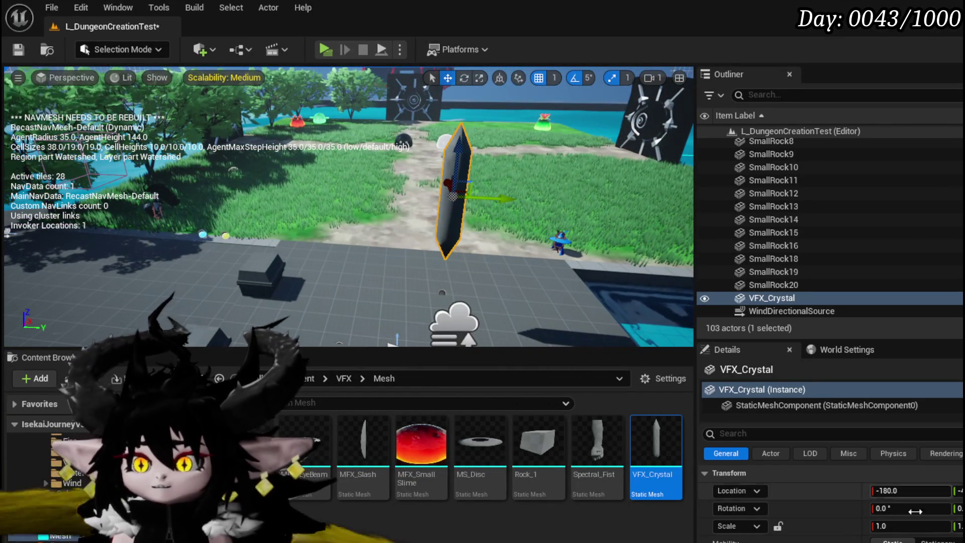
pyautogui.scroll(-3, 829, 487)
# Give the test crystal a white 'Sli' material, inspect it, then delete it and save the level.
pyautogui.click(934, 540)
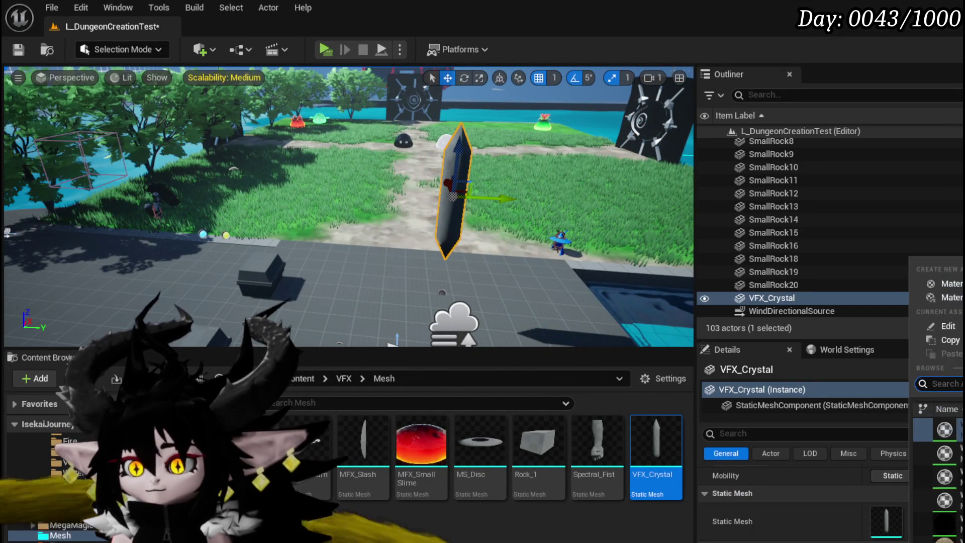
pyautogui.write('Slime Li')
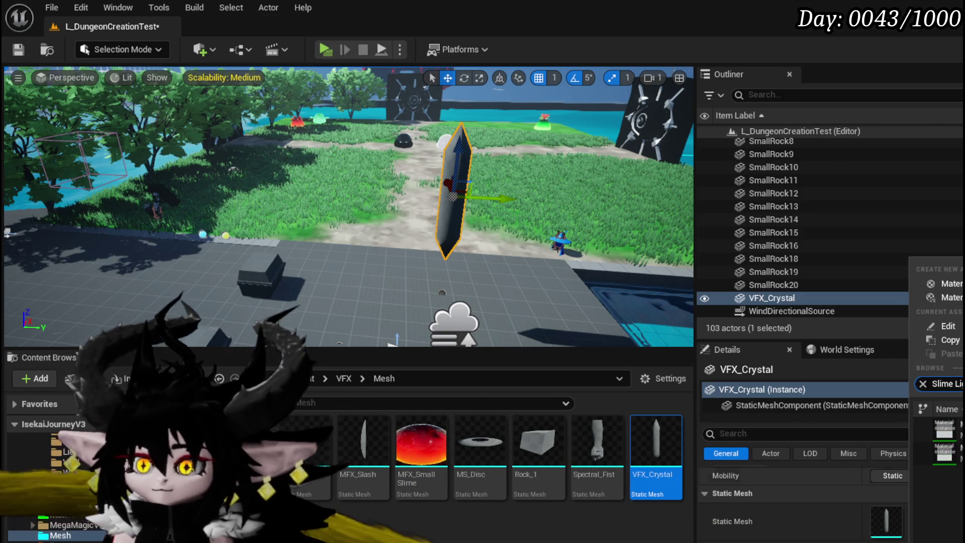
pyautogui.press('Return')
pyautogui.moveTo(347, 211)
pyautogui.mouseDown()
pyautogui.moveTo(553, 216)
pyautogui.moveTo(553, 246)
pyautogui.mouseUp()
pyautogui.press('Delete')
pyautogui.click(18, 49)
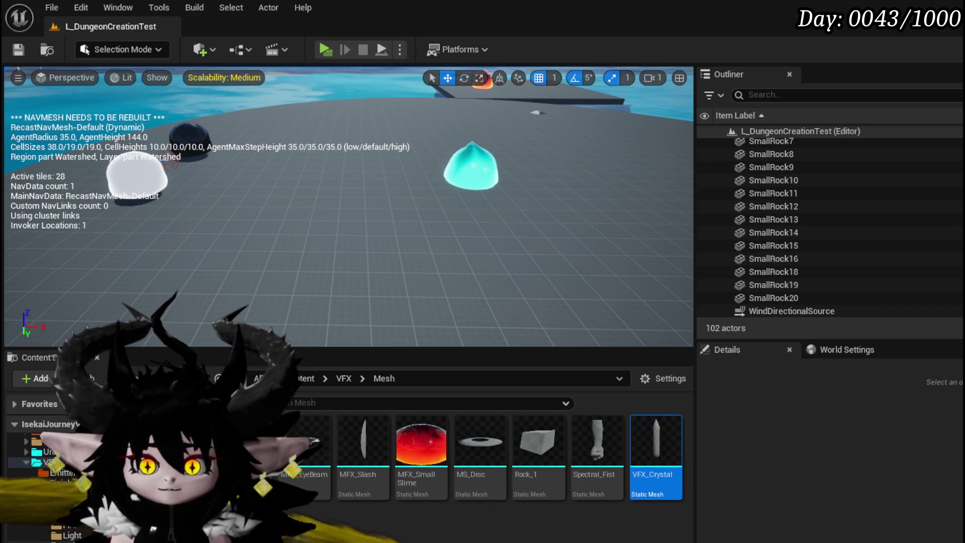
# Place NS_WaterSplashUpwards from HitEffects > Light into the level near the blocks.
pyautogui.click(71, 512)
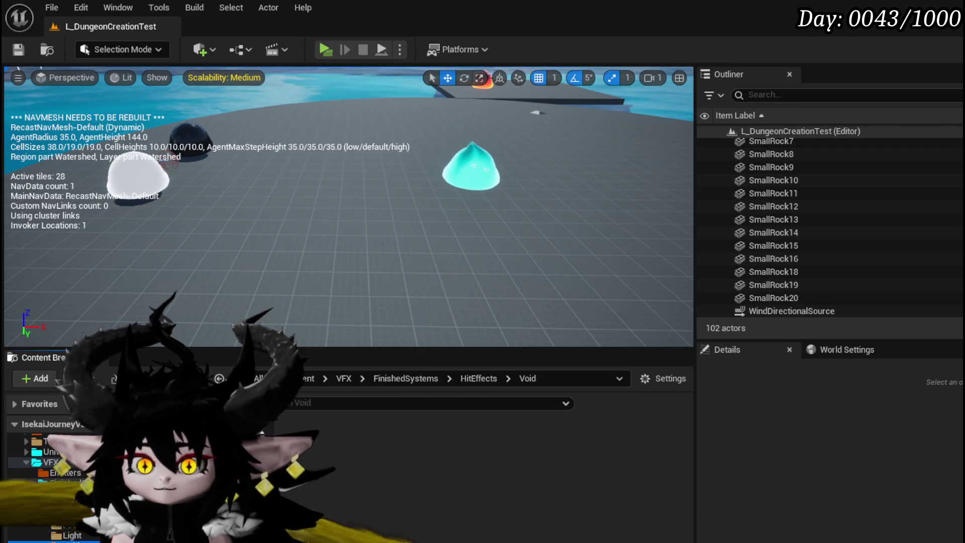
pyautogui.click(70, 536)
pyautogui.moveTo(378, 253); pyautogui.dragTo(396, 285)
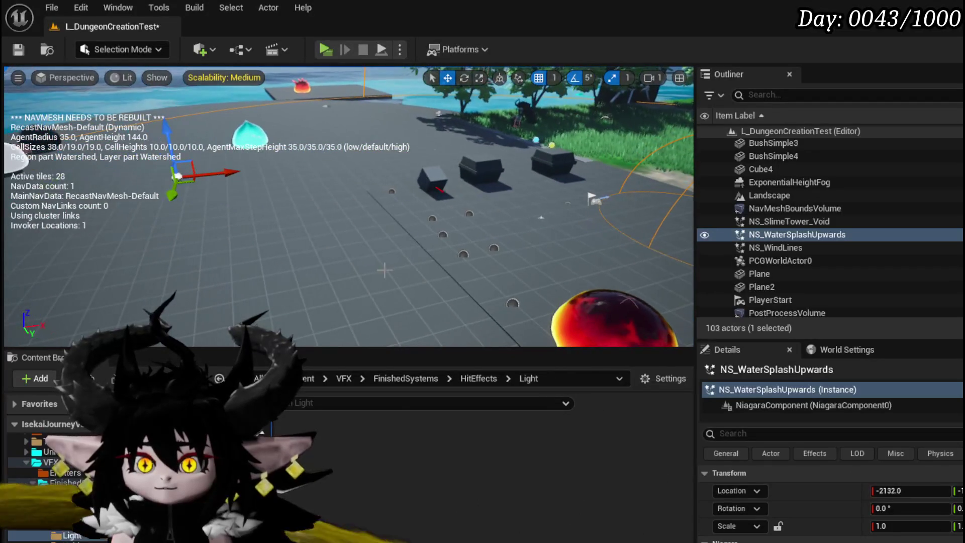
pyautogui.moveTo(177, 176)
pyautogui.mouseDown()
pyautogui.moveTo(564, 175)
pyautogui.moveTo(595, 201)
pyautogui.mouseUp()
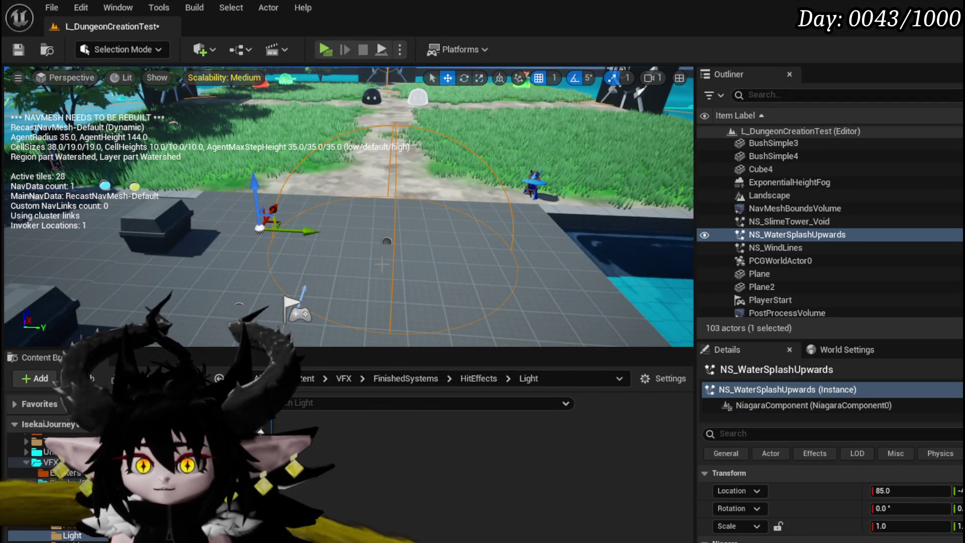
# Set the splash effect's X scale to 1, save the level, and select its Mesh Renderer in Niagara.
pyautogui.click(915, 526)
pyautogui.write('1')
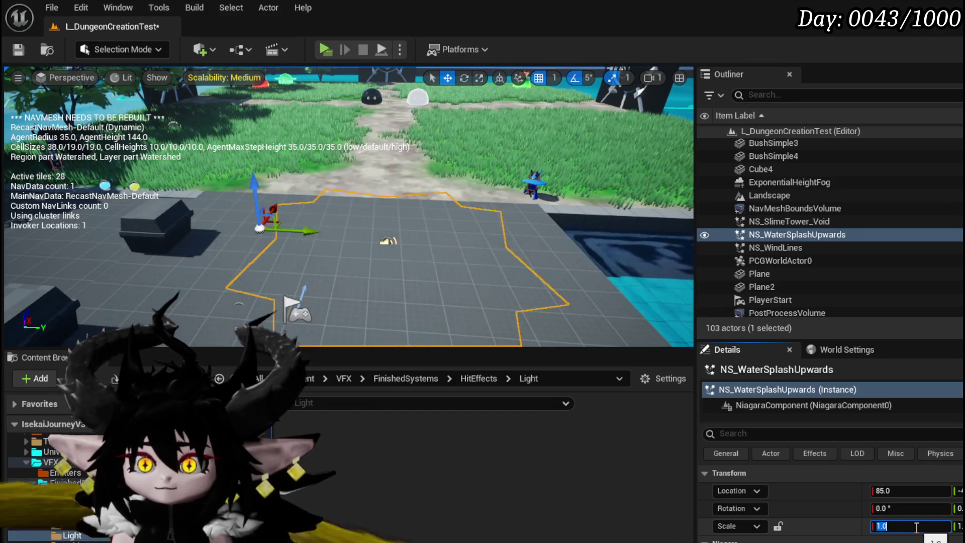
pyautogui.hotkey('ctrl', 's')
pyautogui.hotkey('alt', 'Tab')
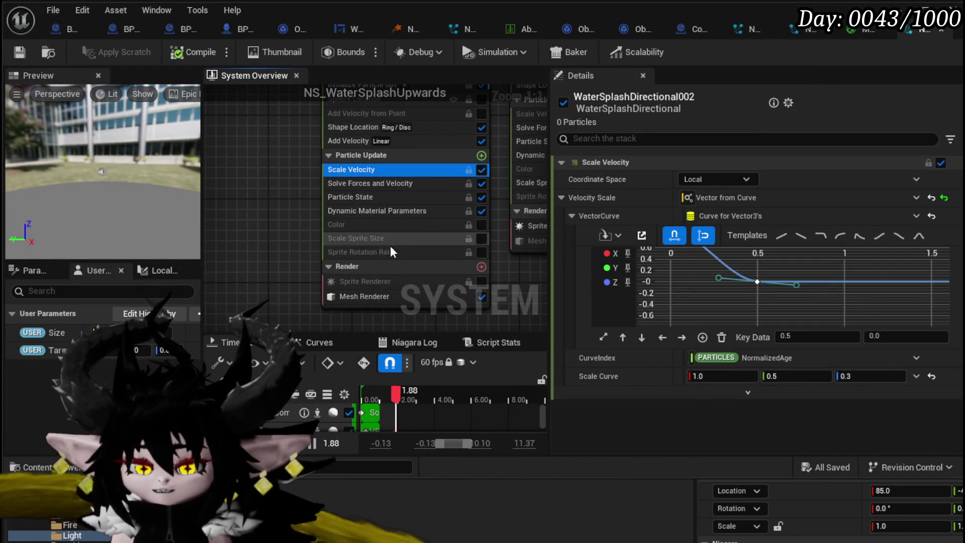
pyautogui.click(378, 299)
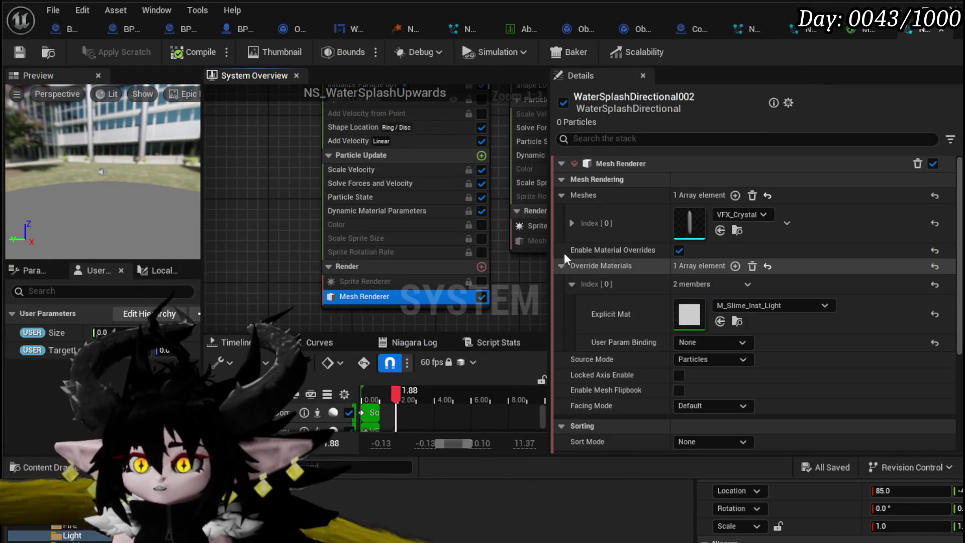
# Set the Mesh Renderer crystal mesh scale to 0.01, 0.01, 1.0.
pyautogui.click(572, 223)
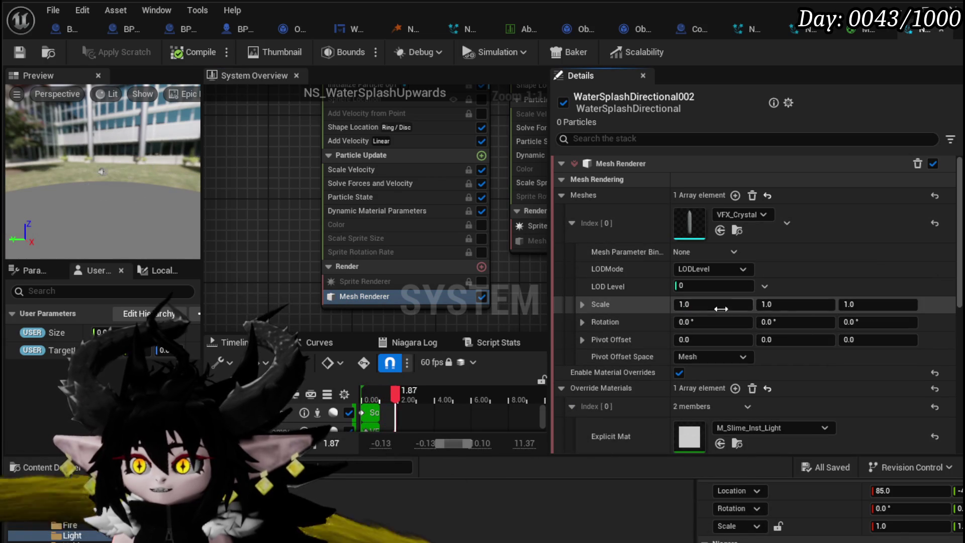
pyautogui.click(714, 305)
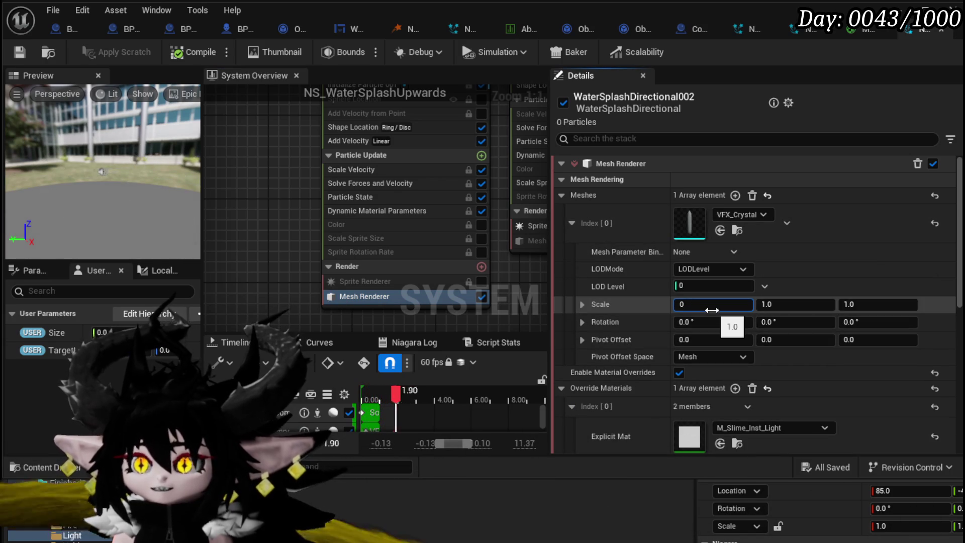
pyautogui.write('.2')
pyautogui.press('Return')
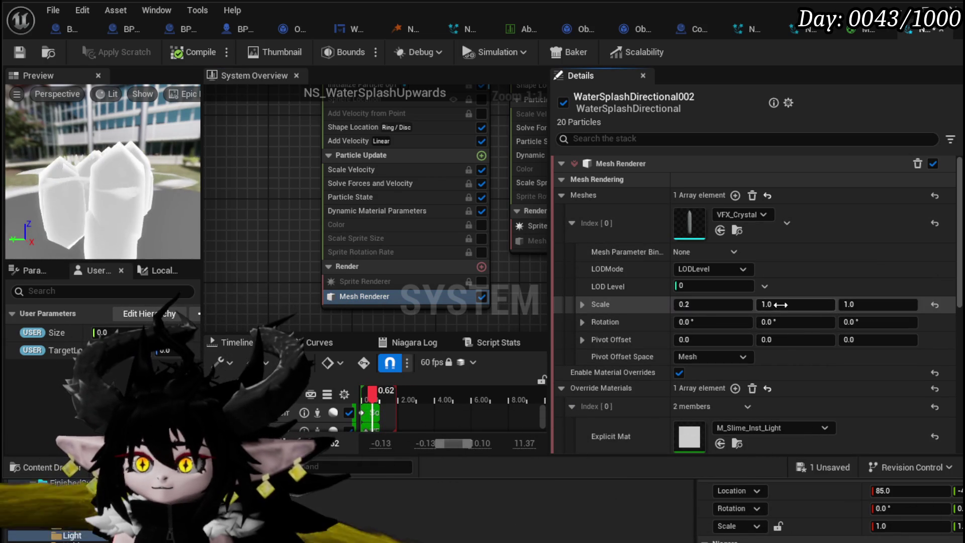
pyautogui.click(780, 304)
pyautogui.write('0.2')
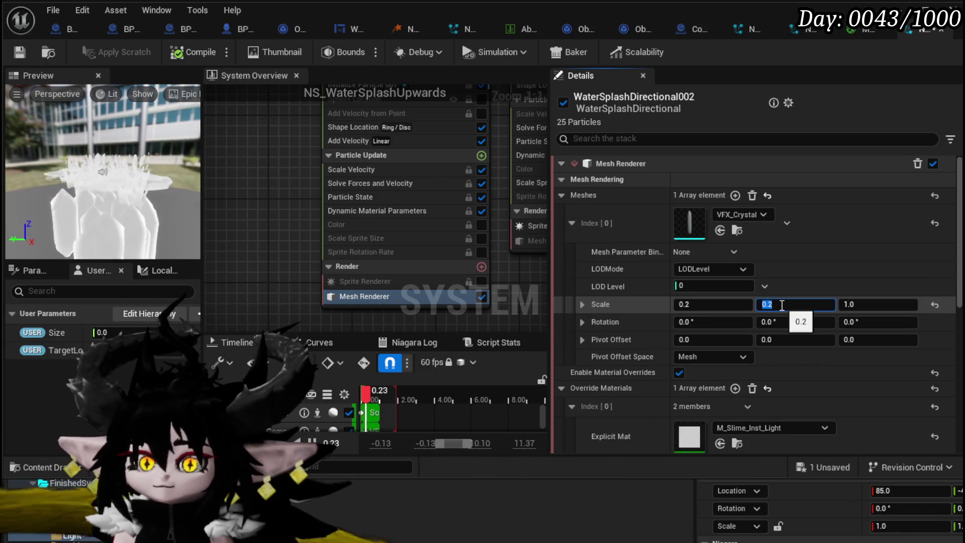
pyautogui.click(689, 304)
pyautogui.write('0.1')
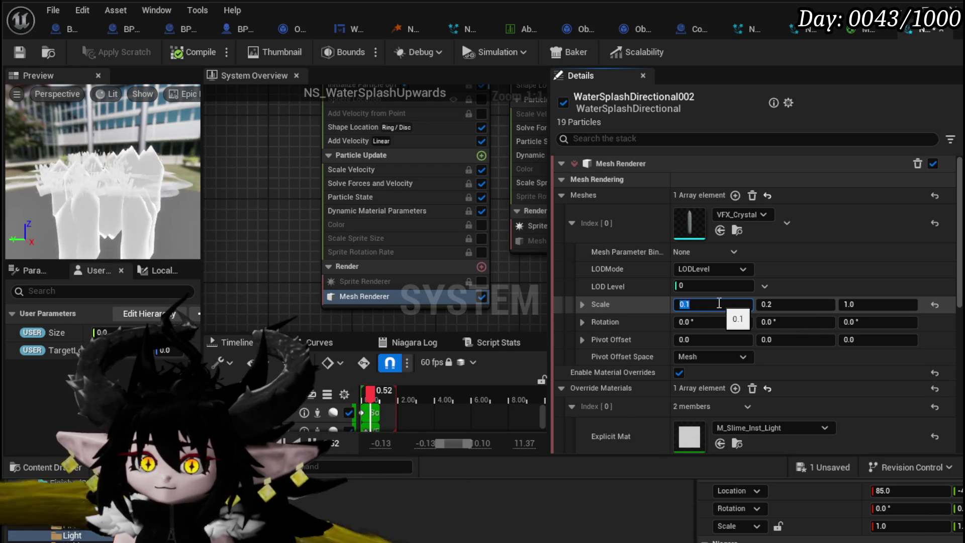
pyautogui.click(769, 303)
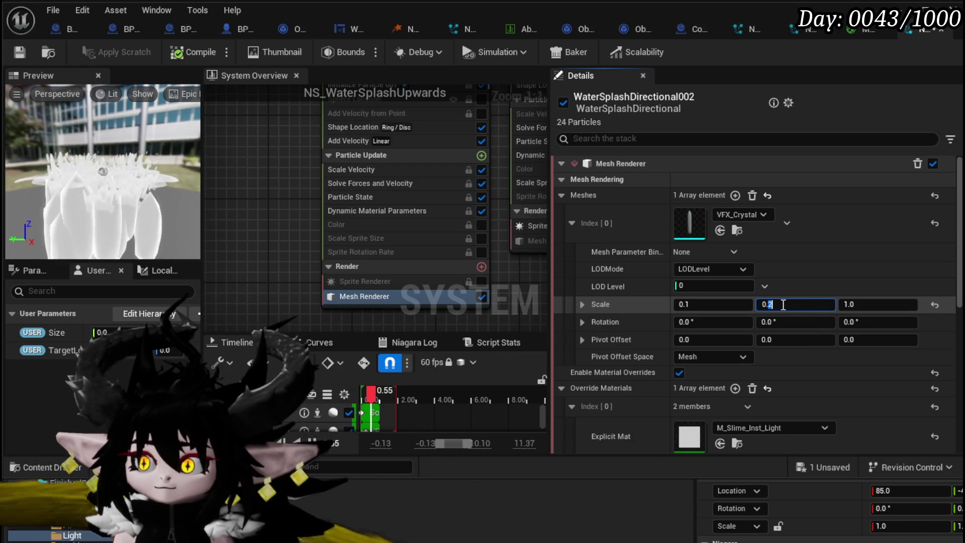
pyautogui.write('0.1')
pyautogui.press('Return')
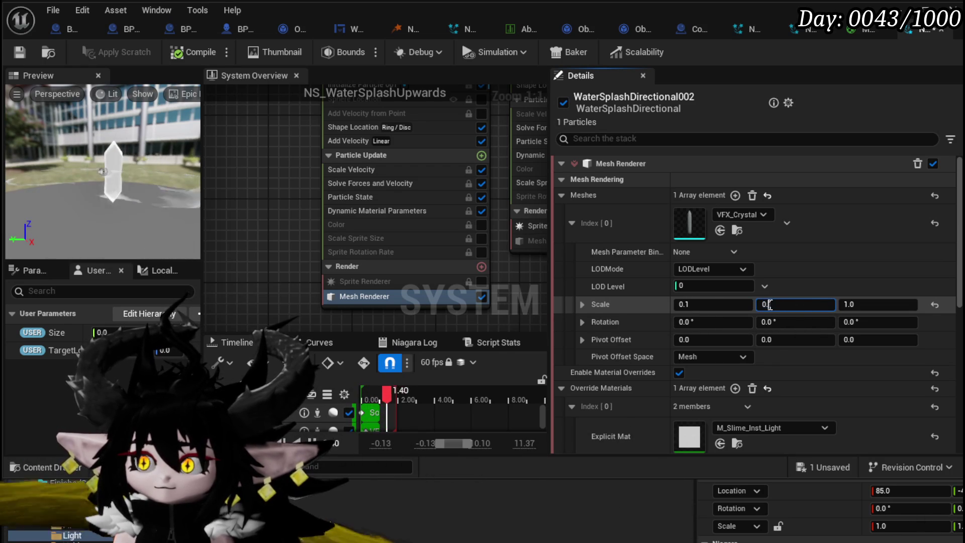
pyautogui.write('0.01')
pyautogui.press('Return')
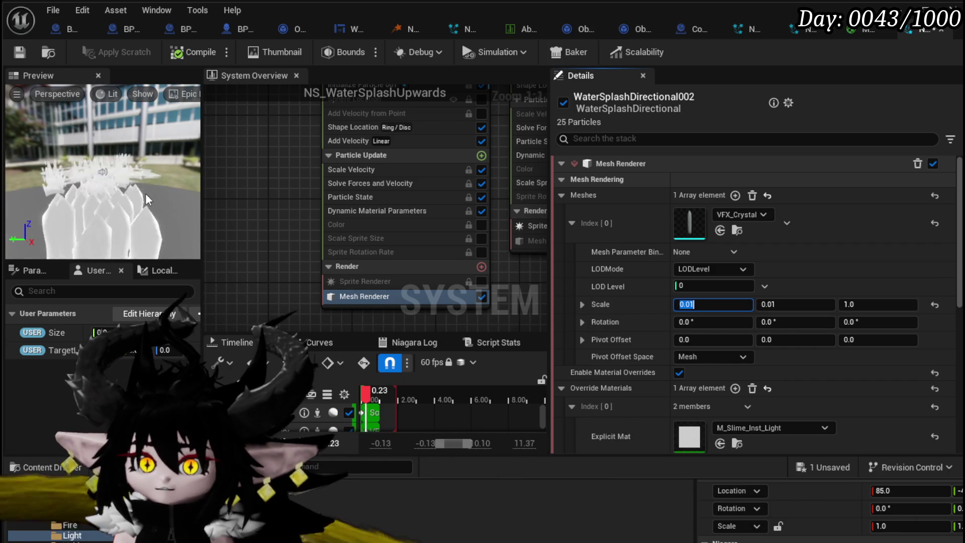
# Check the smaller crystals in the preview, save the system, and show Shape Location settings.
pyautogui.moveTo(136, 199); pyautogui.dragTo(148, 185)
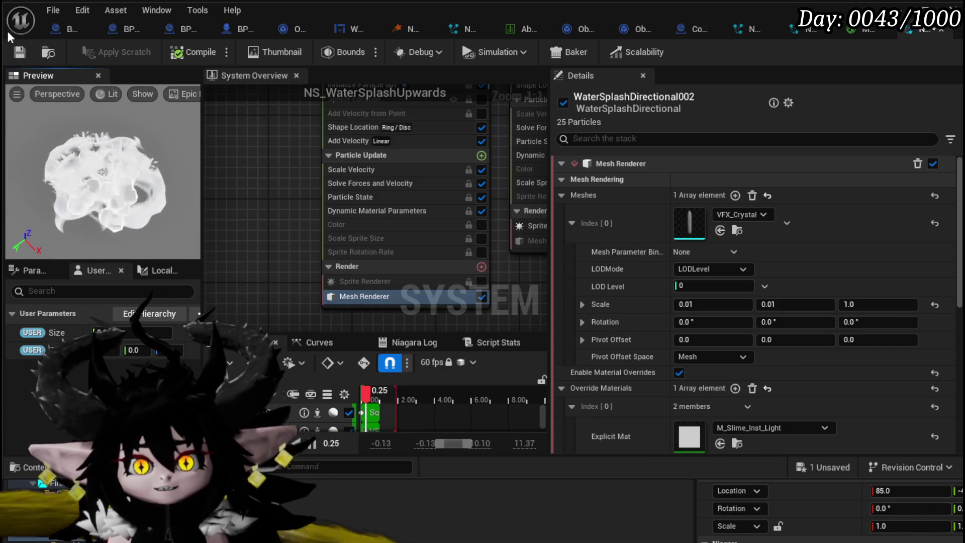
pyautogui.click(19, 52)
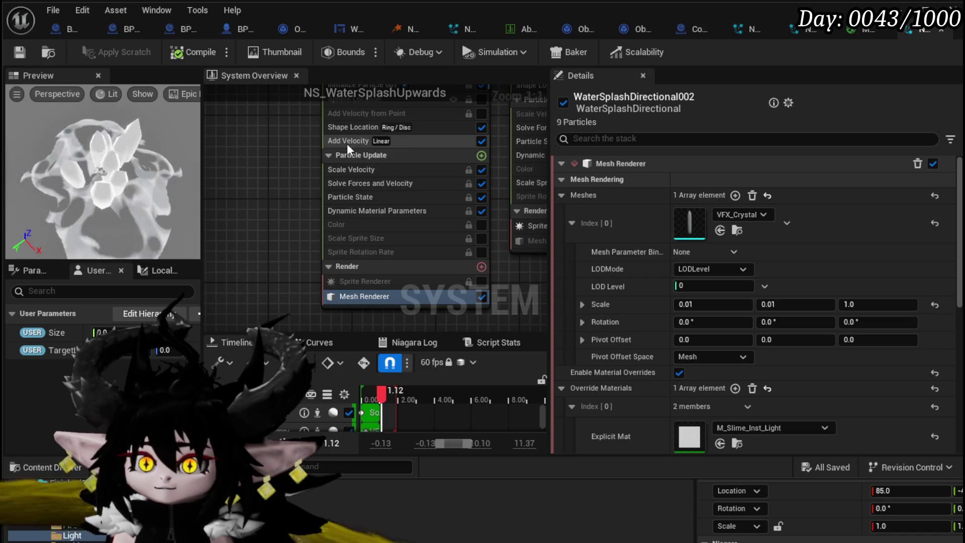
pyautogui.click(355, 128)
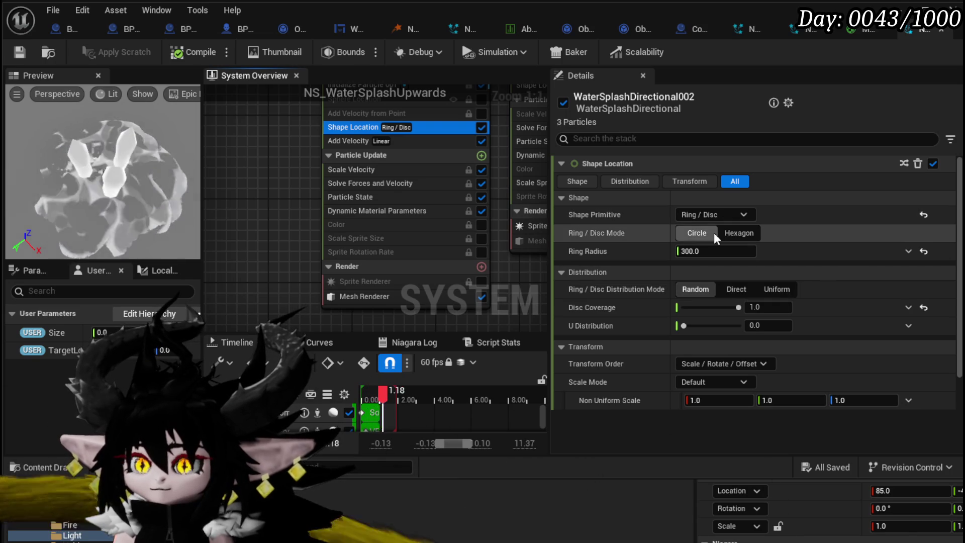
# Try a Hexagon ring and Direct distribution, then revert to a Circle ring with Random distribution.
pyautogui.click(728, 233)
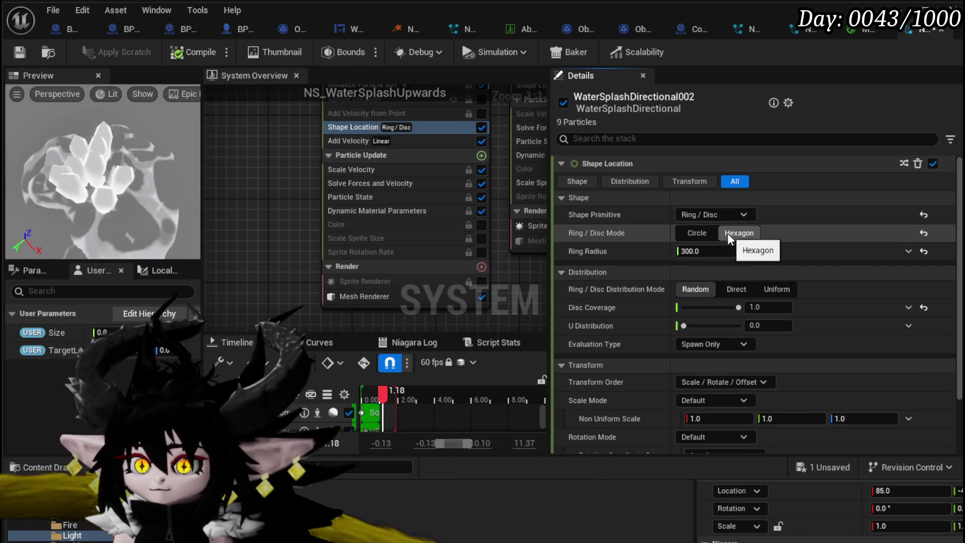
pyautogui.click(719, 214)
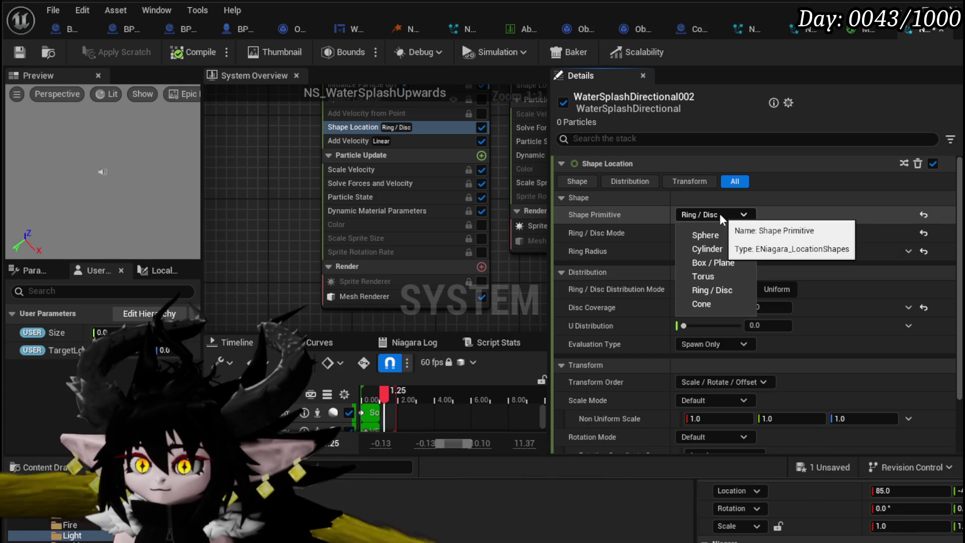
pyautogui.click(719, 213)
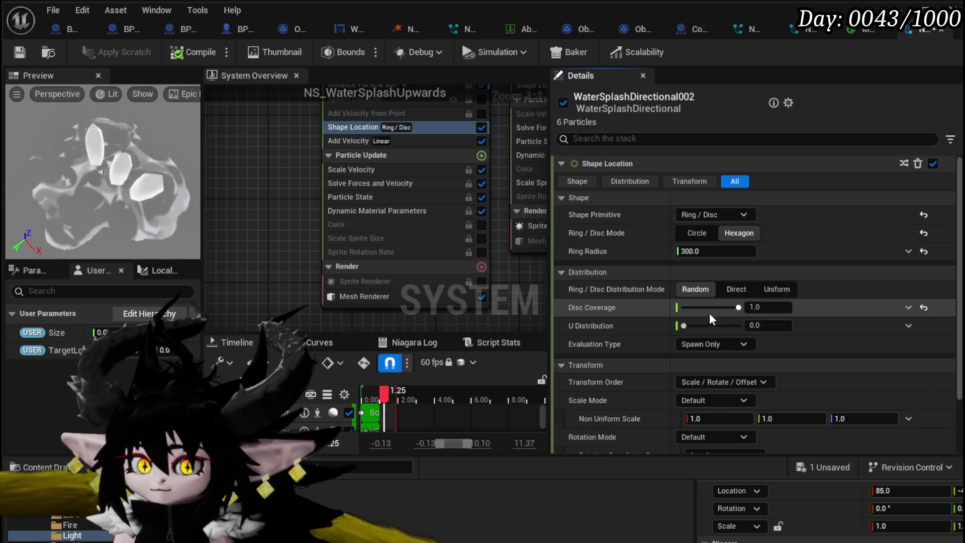
pyautogui.click(695, 233)
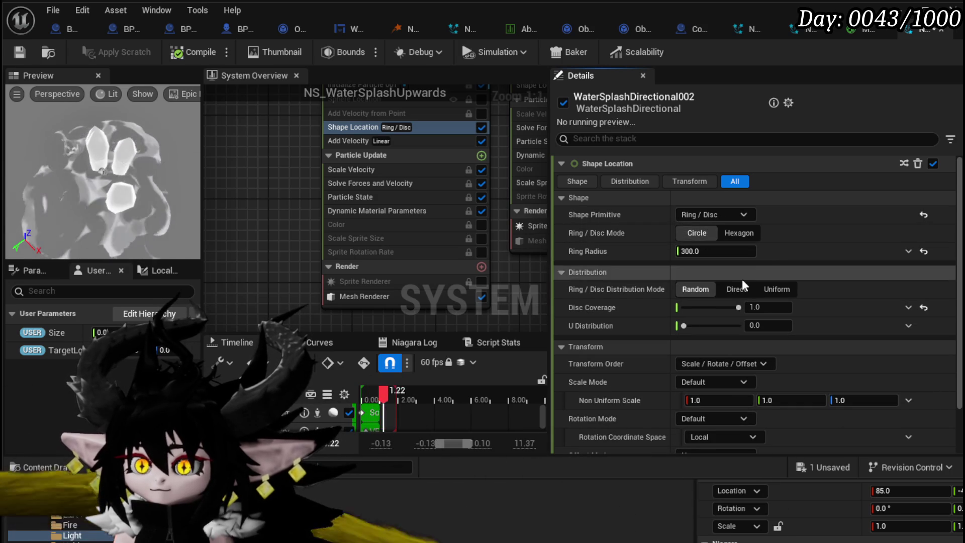
pyautogui.click(734, 290)
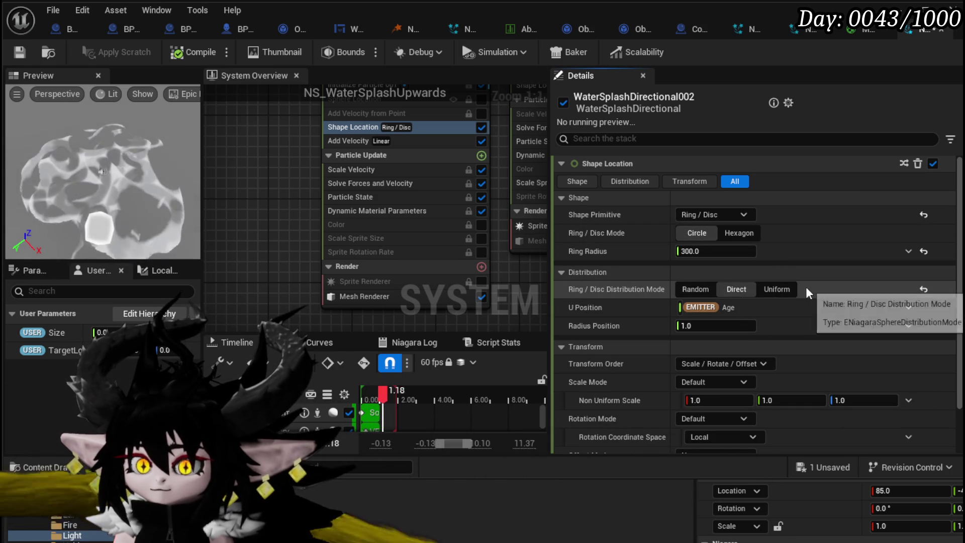
pyautogui.click(704, 288)
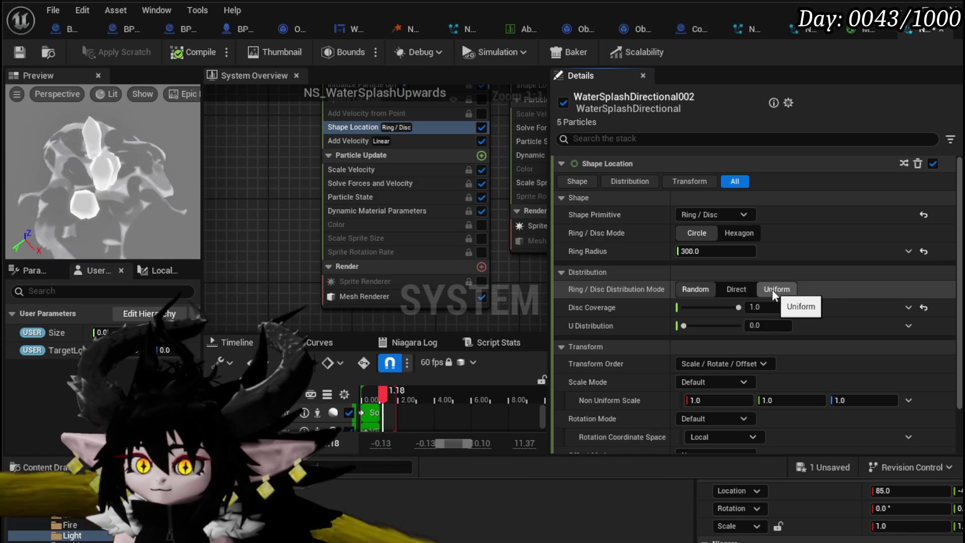
# Set the ring's U Distribution to 0 and save the NS_WaterSplashUpwards system.
pyautogui.moveTo(580, 325)
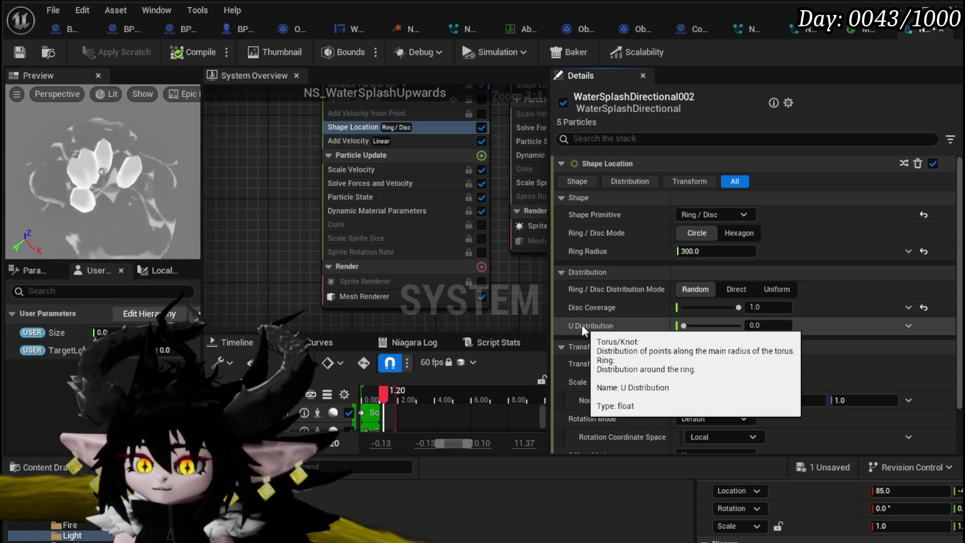
pyautogui.moveTo(695, 322); pyautogui.dragTo(731, 327)
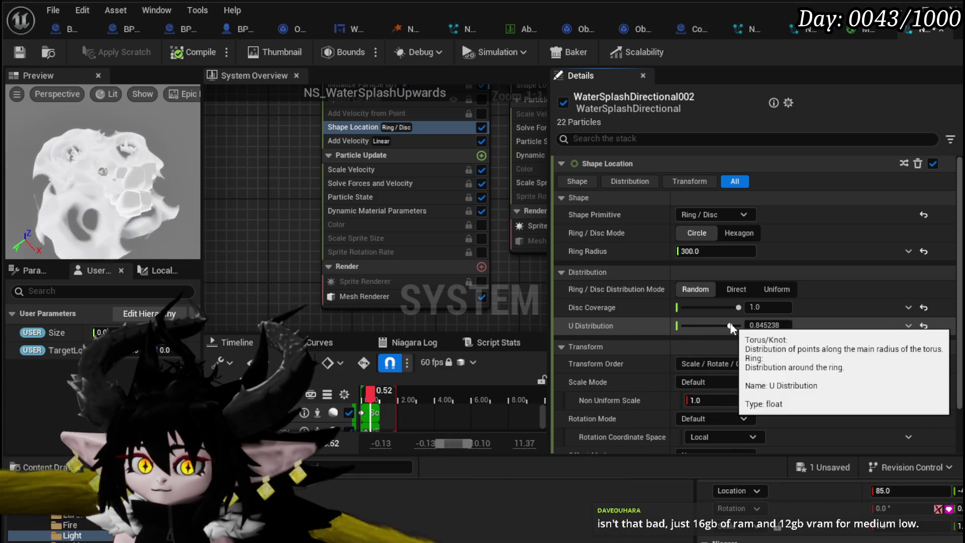
pyautogui.click(784, 326)
pyautogui.write('0')
pyautogui.press('Return')
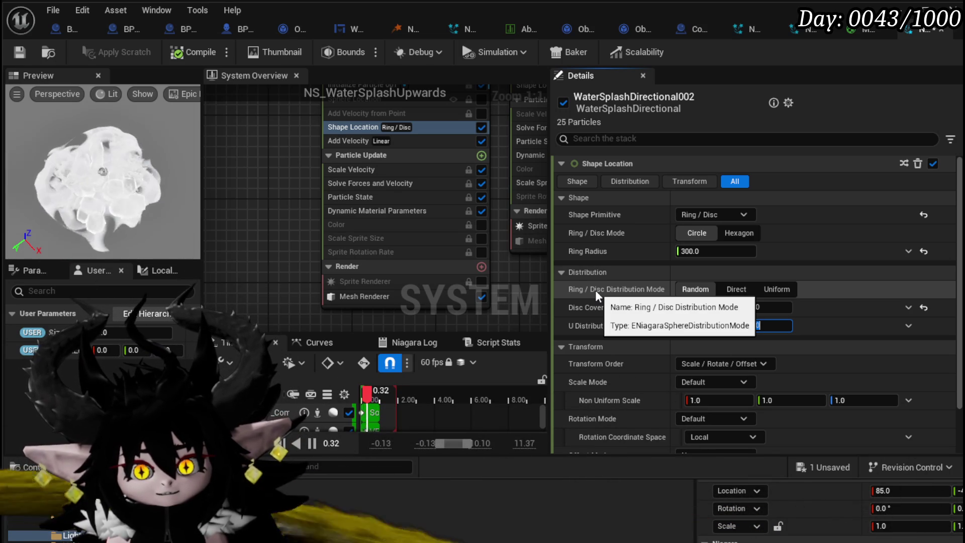
pyautogui.click(24, 53)
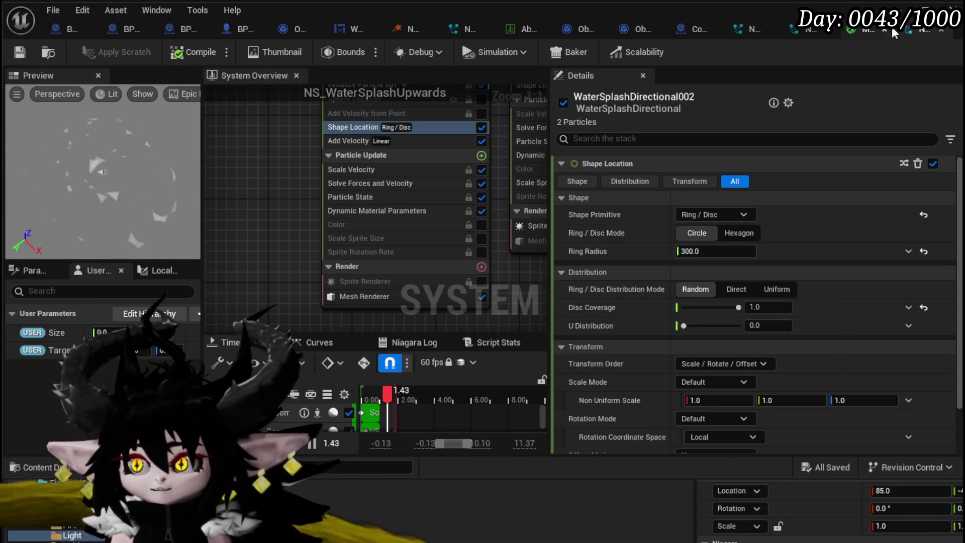
pyautogui.hotkey('alt', 'Tab')
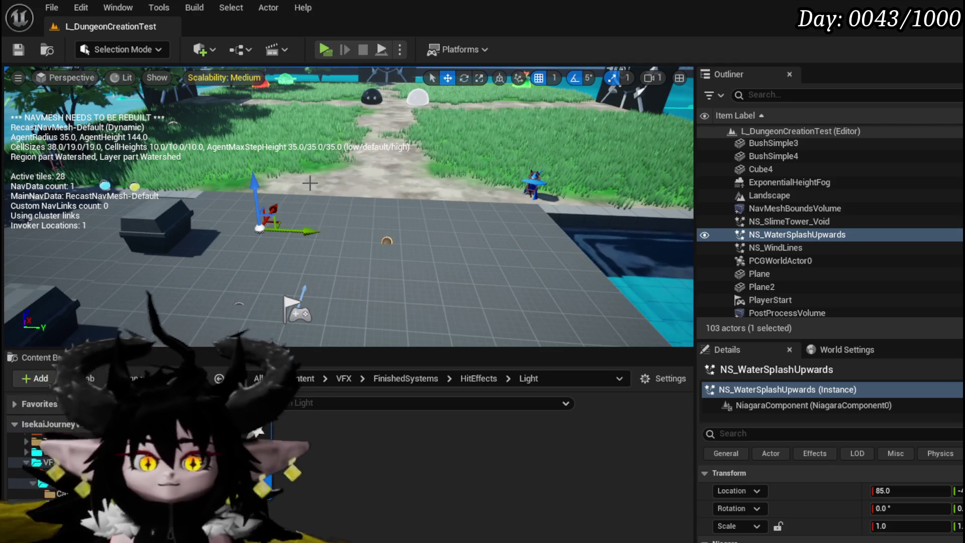
# Save the L_DungeonCreationTest level twice and bring back the NS_WaterSplashUpwards Niagara editor.
pyautogui.click(19, 50)
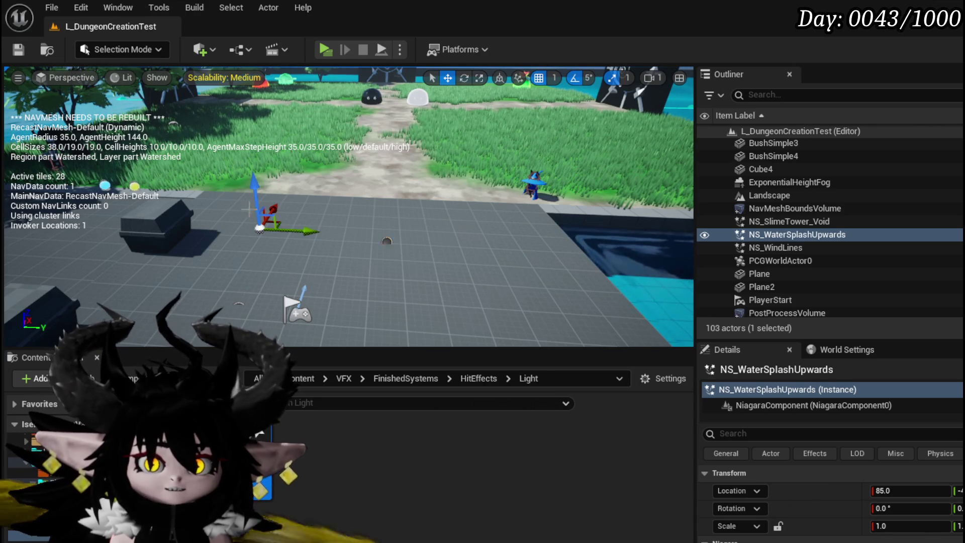
pyautogui.click(19, 50)
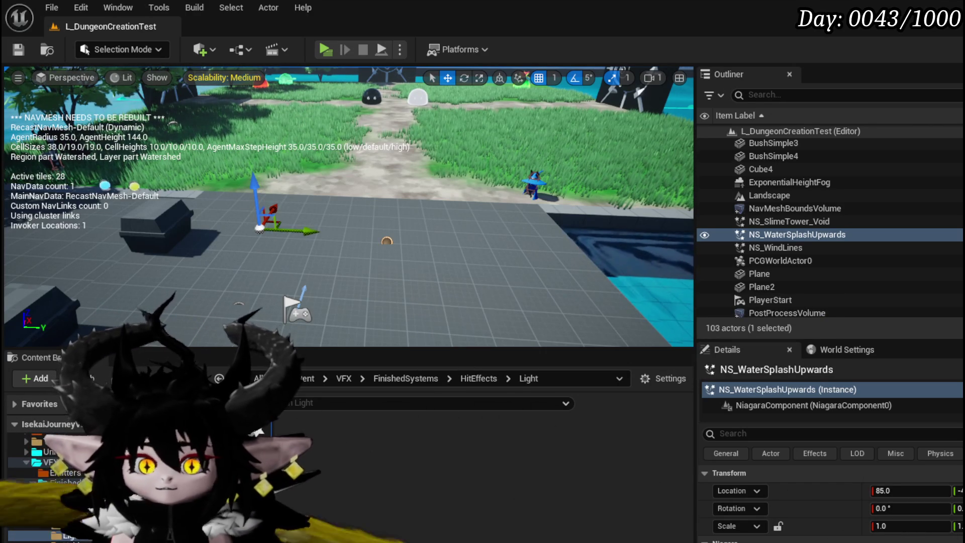
pyautogui.hotkey('ctrl', 'e')
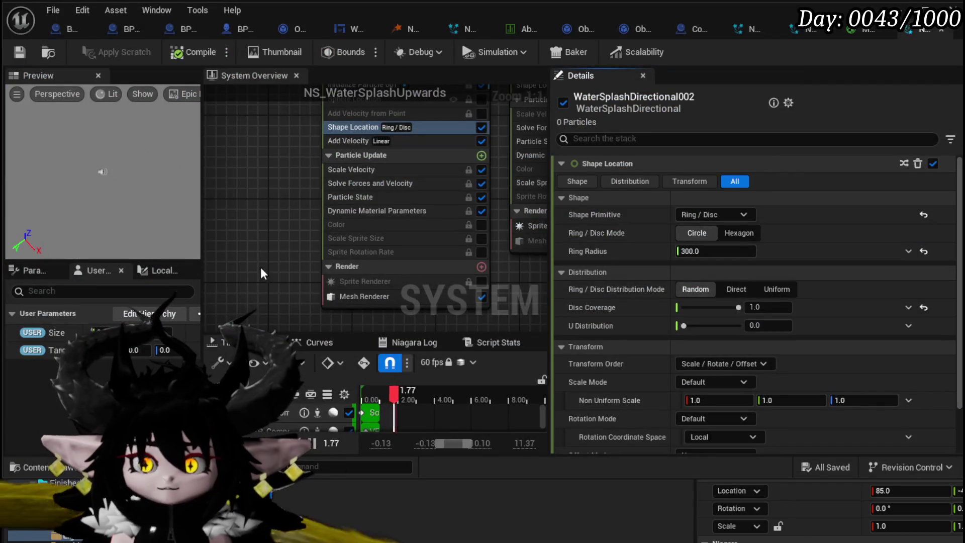
pyautogui.moveTo(256, 231); pyautogui.dragTo(293, 258)
pyautogui.scroll(-2, 293, 257)
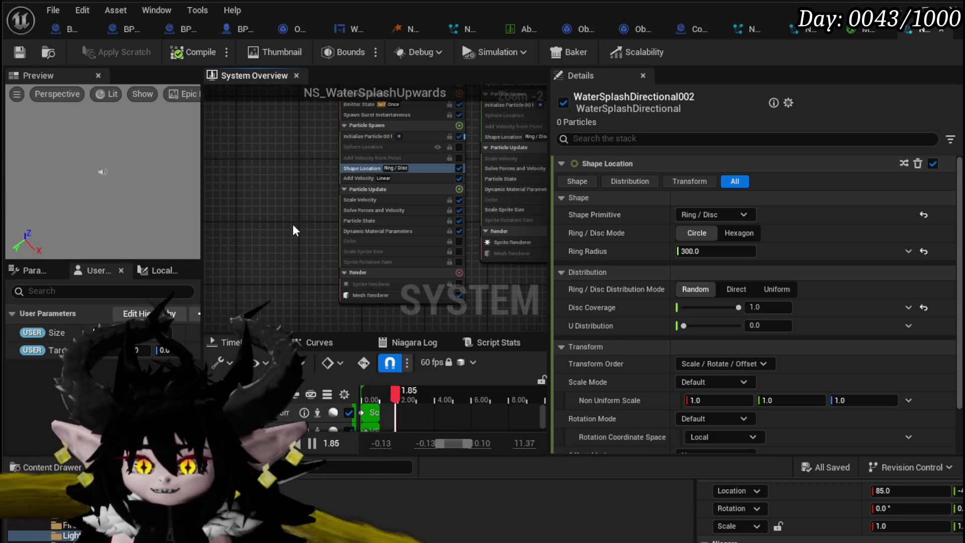
pyautogui.moveTo(293, 224); pyautogui.dragTo(242, 307)
pyautogui.scroll(-2, 247, 302)
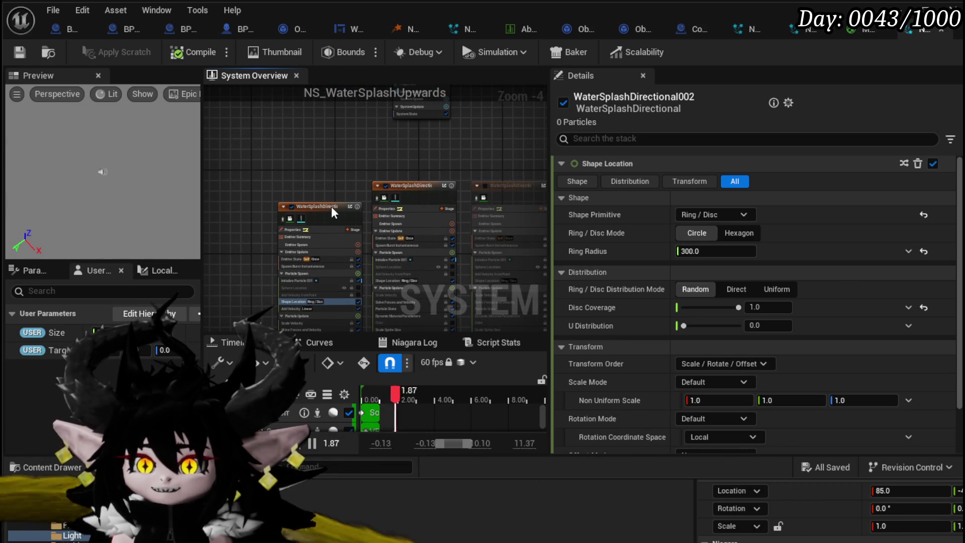
pyautogui.click(321, 192)
pyautogui.moveTo(321, 191)
pyautogui.mouseDown()
pyautogui.moveTo(260, 132)
pyautogui.moveTo(367, 111)
pyautogui.mouseUp()
pyautogui.click(367, 110)
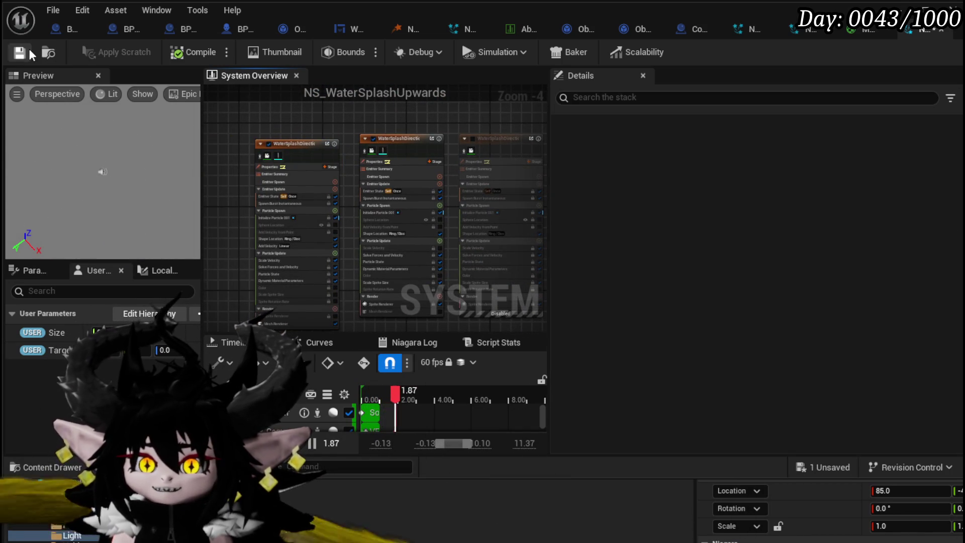
pyautogui.scroll(5, 246, 230)
pyautogui.moveTo(246, 230); pyautogui.dragTo(248, 156)
pyautogui.scroll(1, 264, 186)
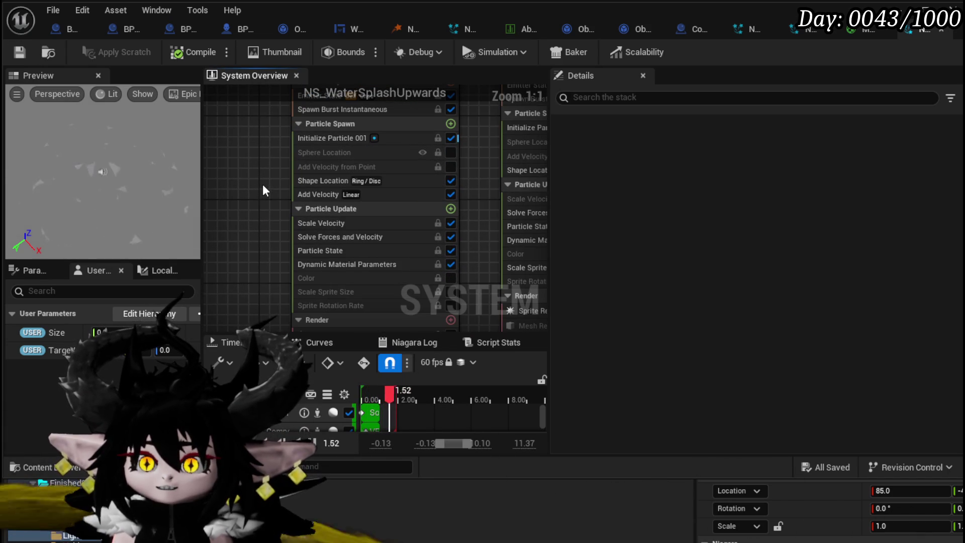
pyautogui.moveTo(269, 208); pyautogui.dragTo(276, 167)
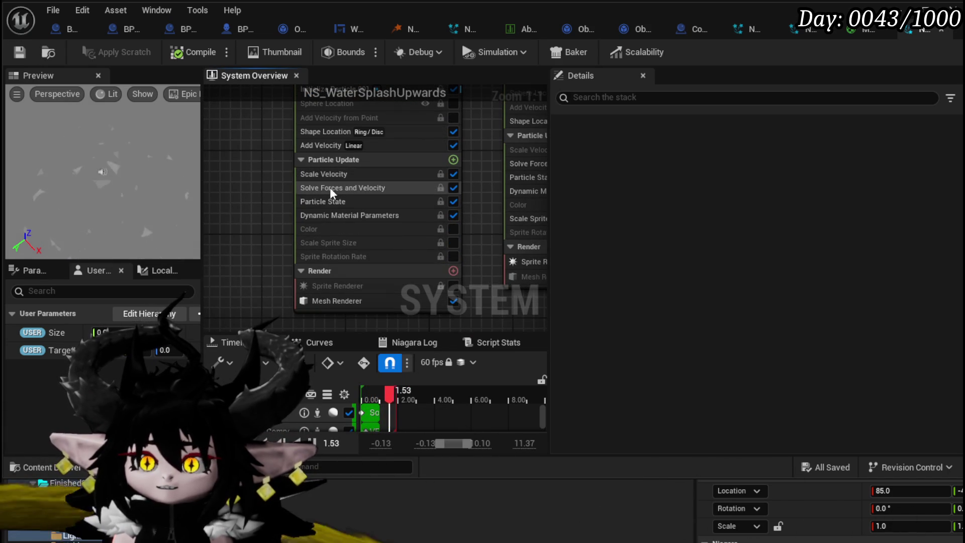
pyautogui.moveTo(101, 171); pyautogui.dragTo(130, 174)
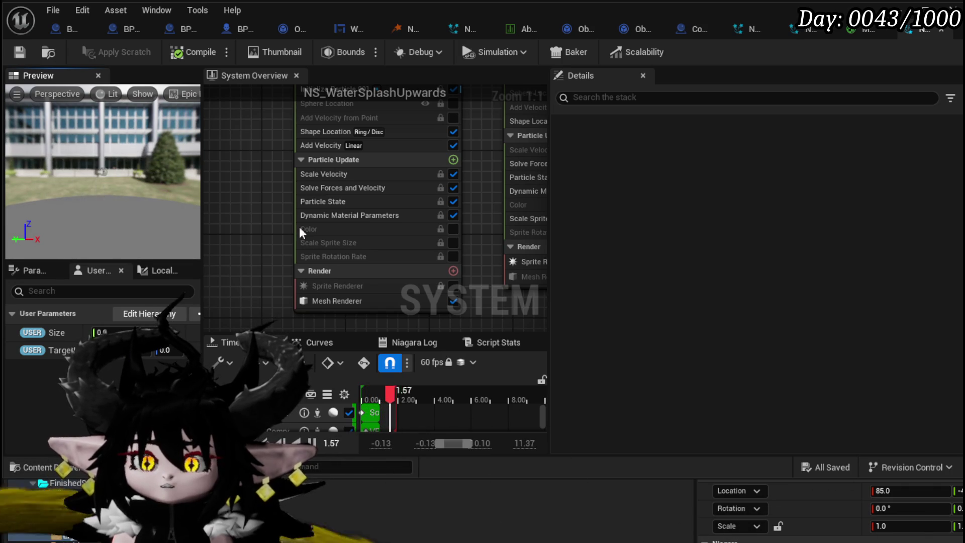
# In Add Velocity, try 8000 for the Z velocity, then restore it to 5000.
pyautogui.click(324, 145)
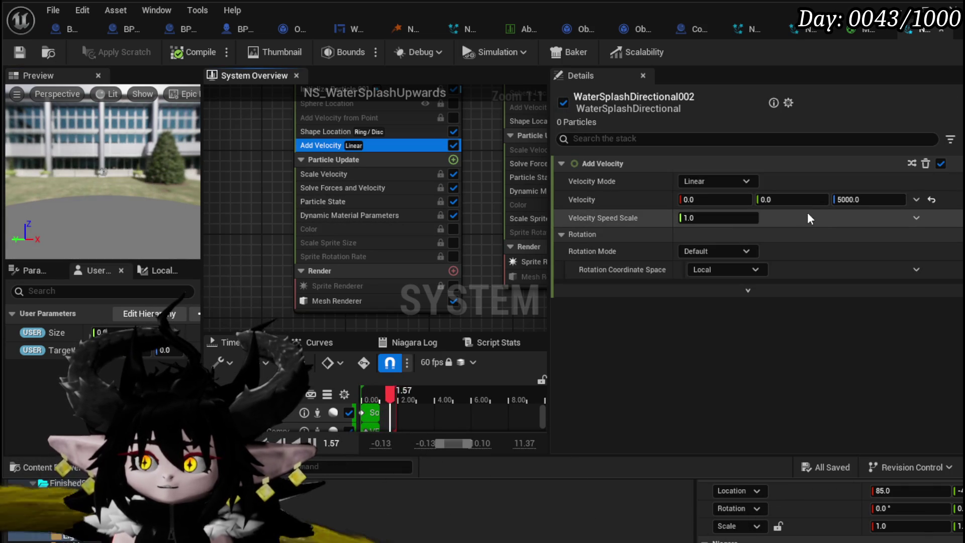
pyautogui.click(846, 199)
pyautogui.write('0')
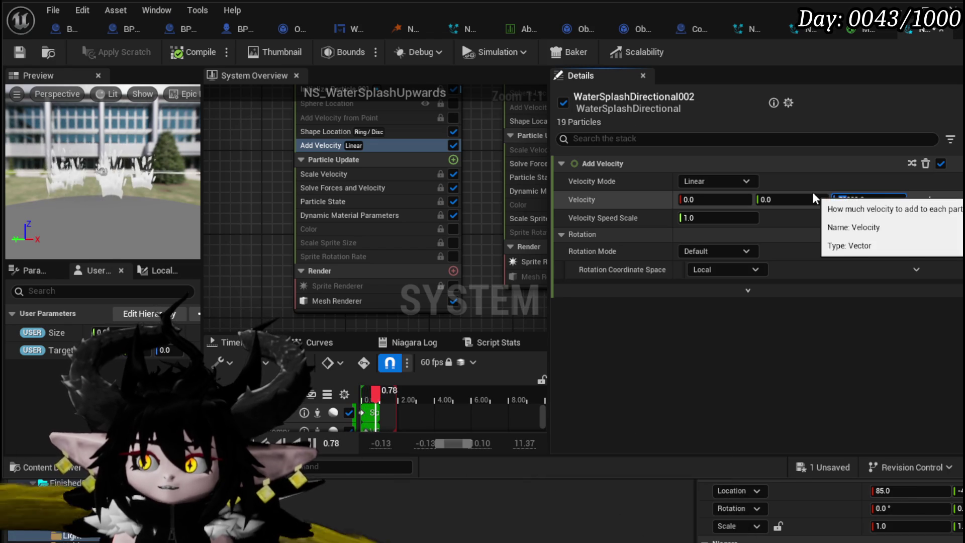
pyautogui.write('2')
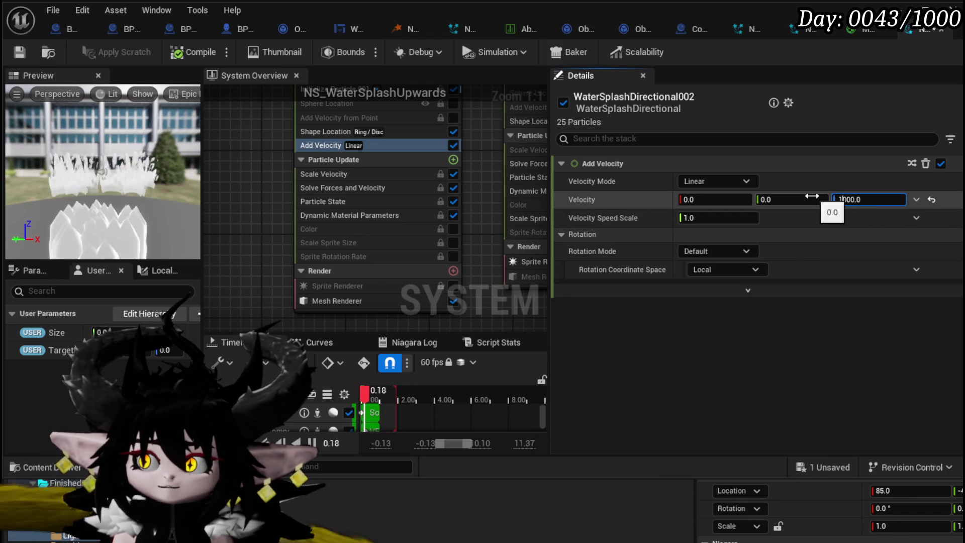
pyautogui.write('0')
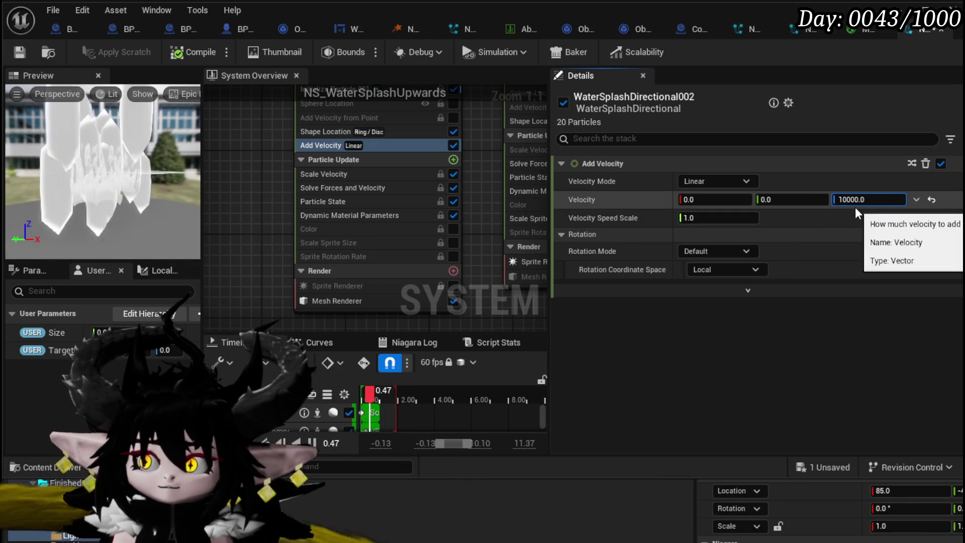
pyautogui.press('BackSpace')
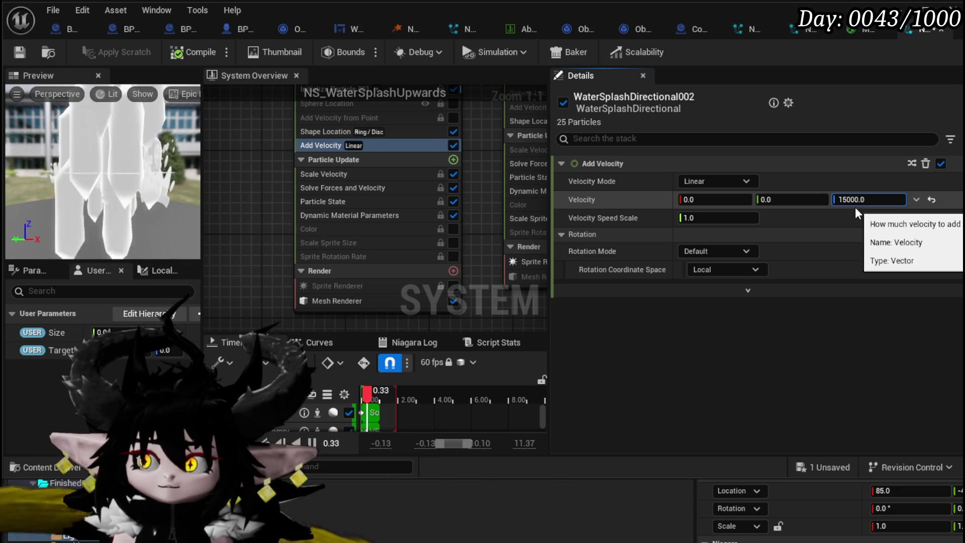
pyautogui.write('5')
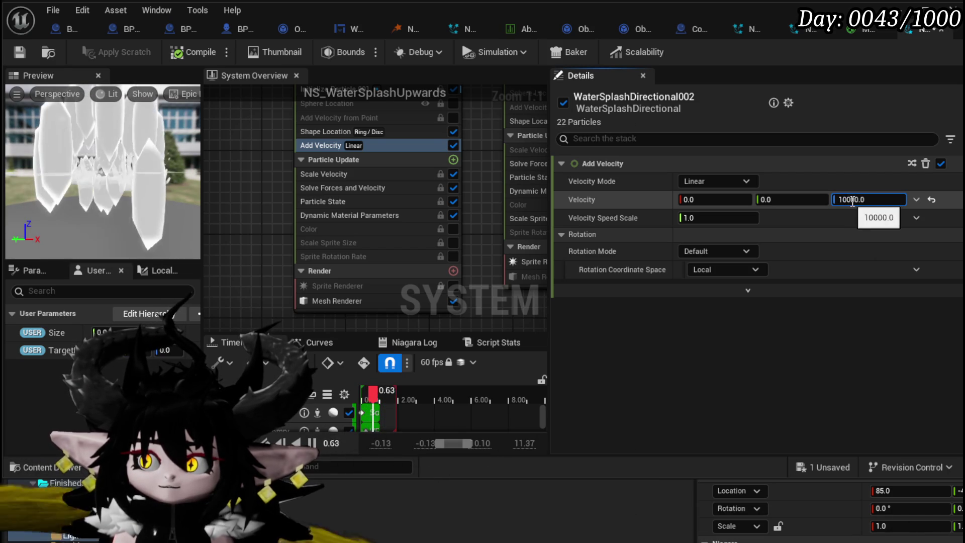
pyautogui.press('Delete')
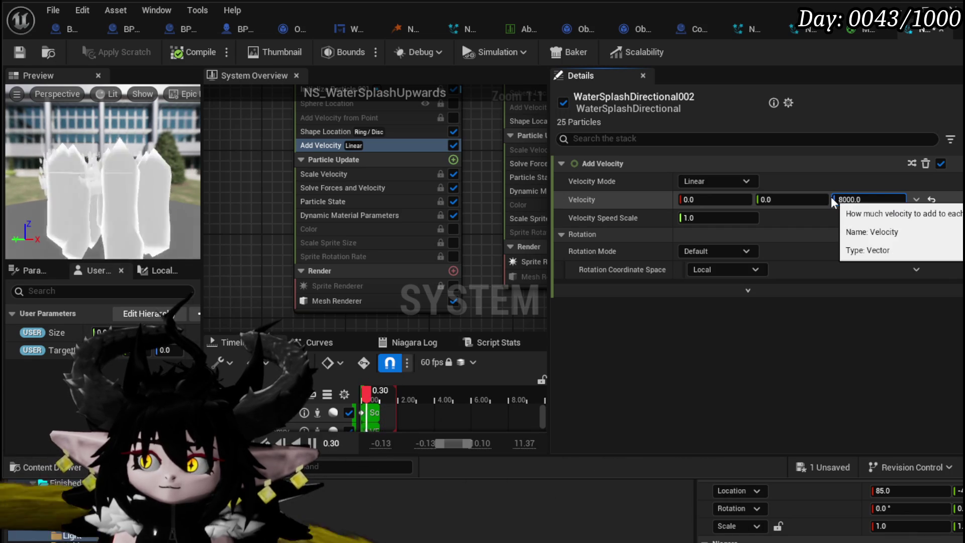
pyautogui.write('8')
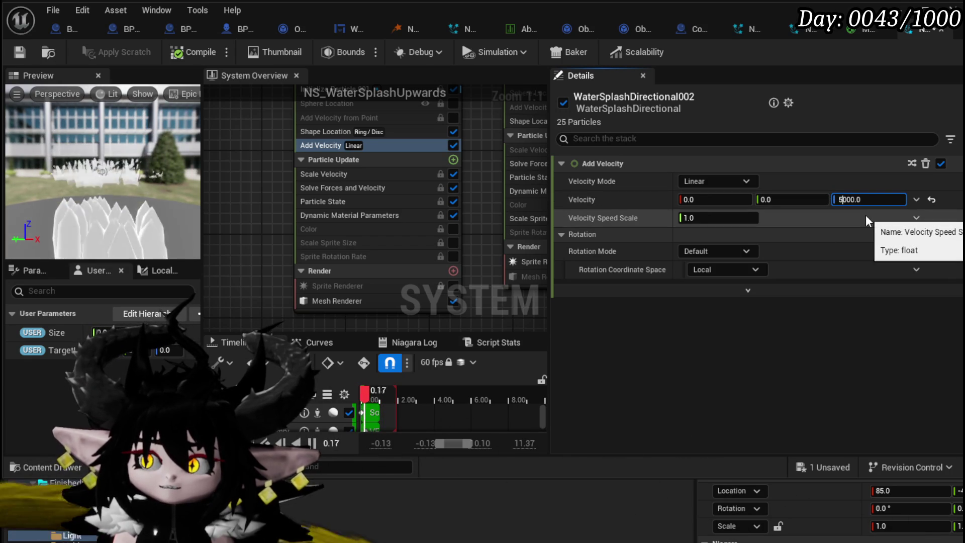
pyautogui.hotkey('ctrl', 'a')
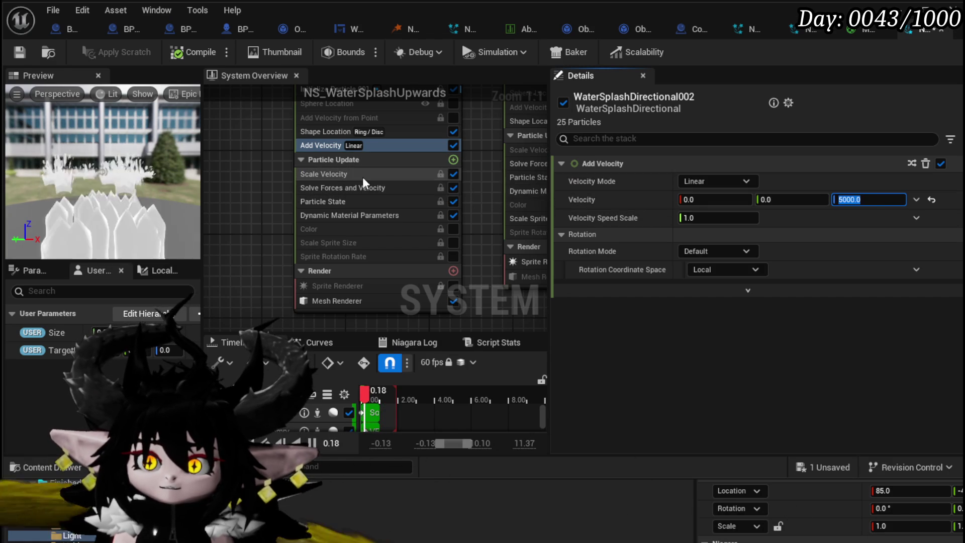
# Keep the Ring/Disc shape primitive in Shape Location and set Ring Radius to 300.
pyautogui.click(333, 132)
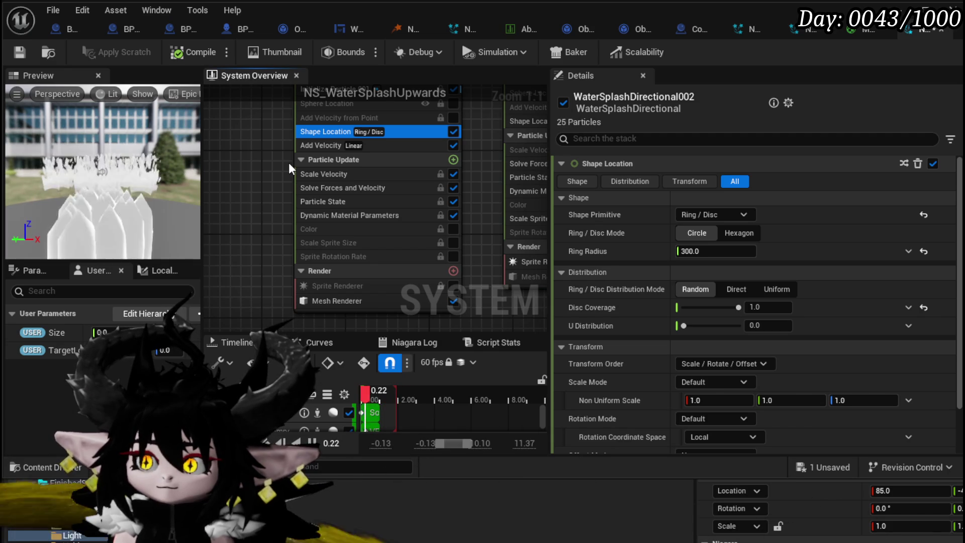
pyautogui.click(716, 216)
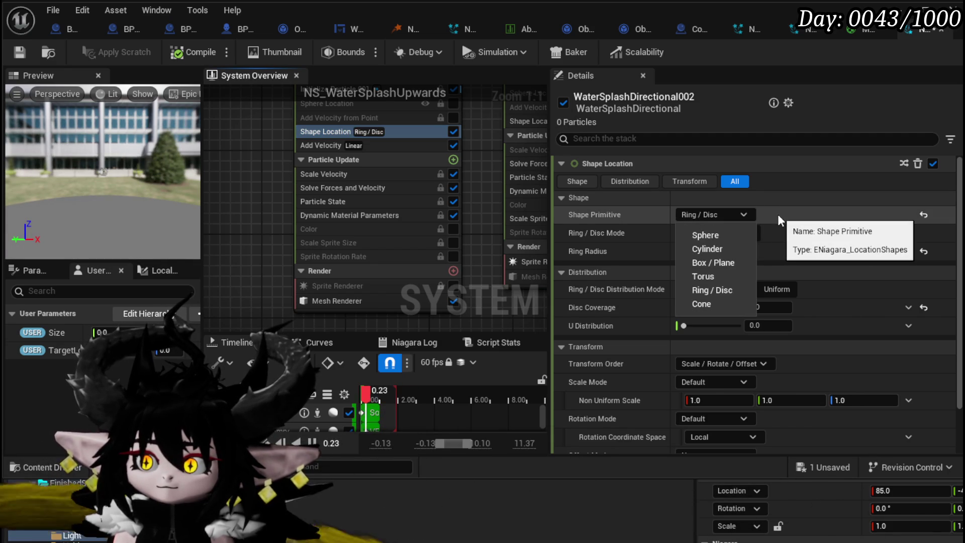
pyautogui.click(720, 213)
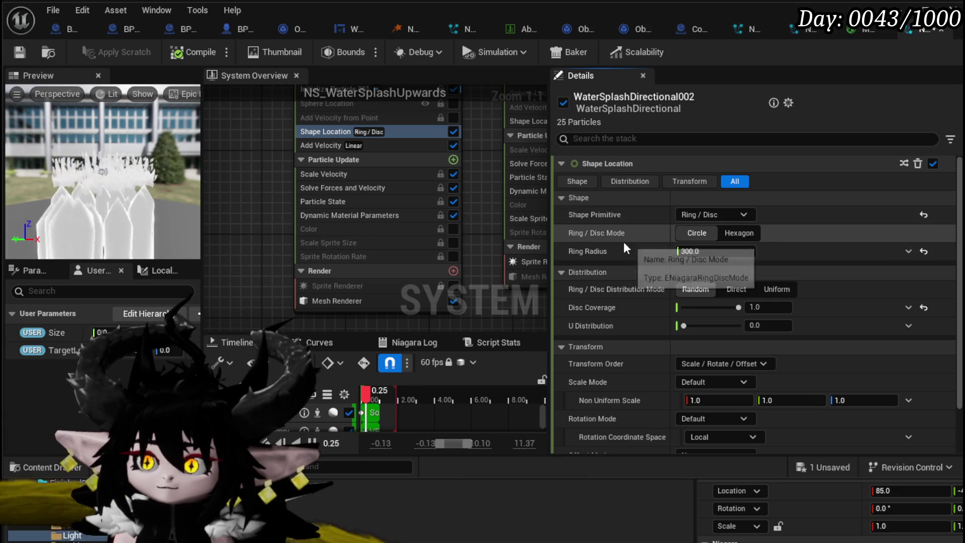
pyautogui.click(729, 251)
pyautogui.write('0')
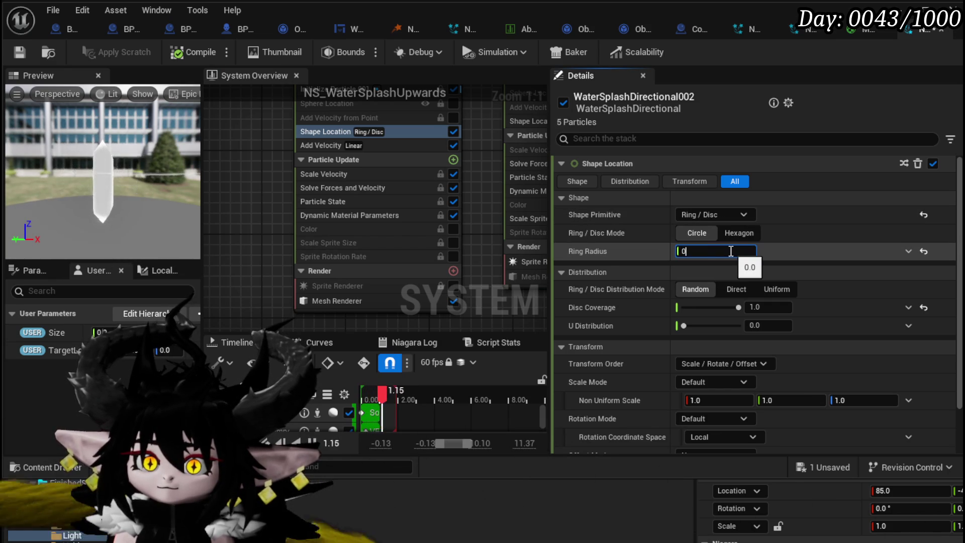
pyautogui.doubleClick(743, 252)
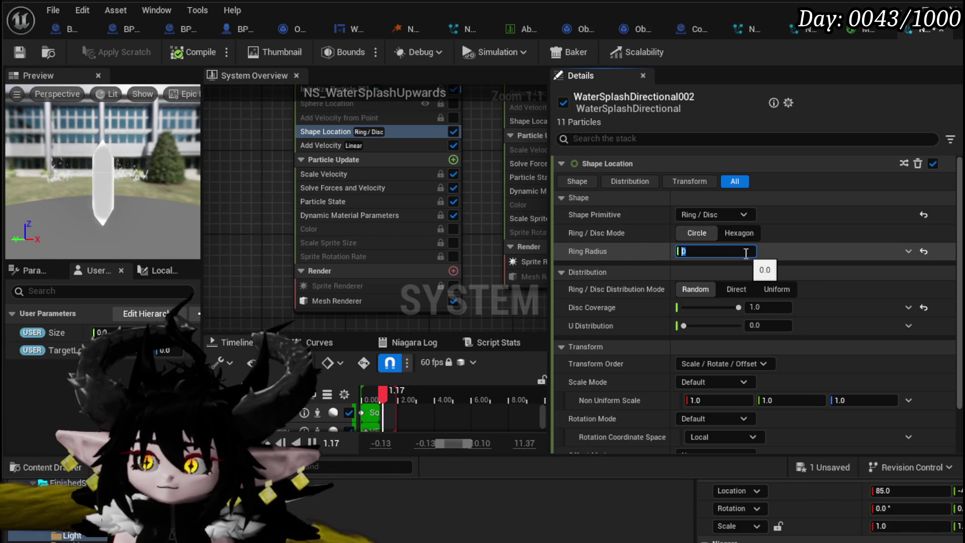
pyautogui.write('300')
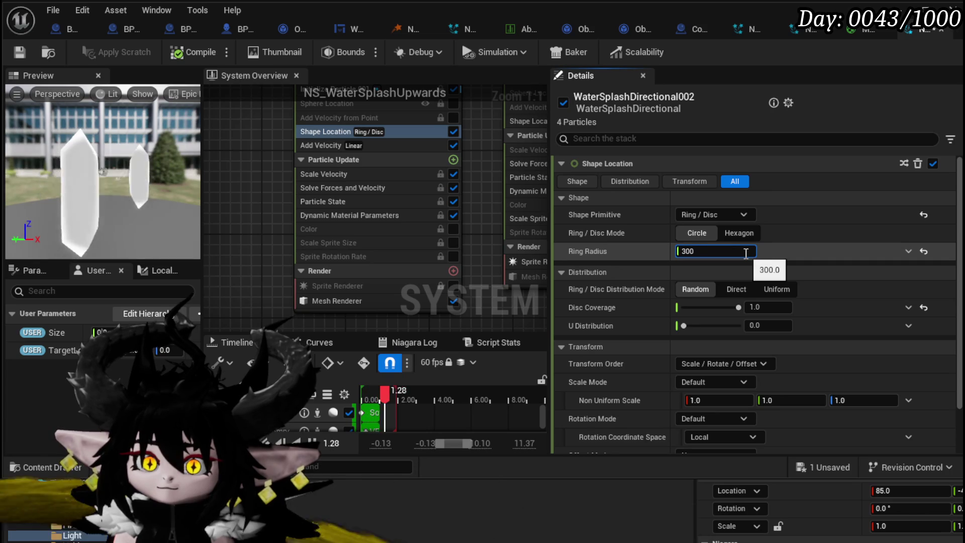
pyautogui.press('Return')
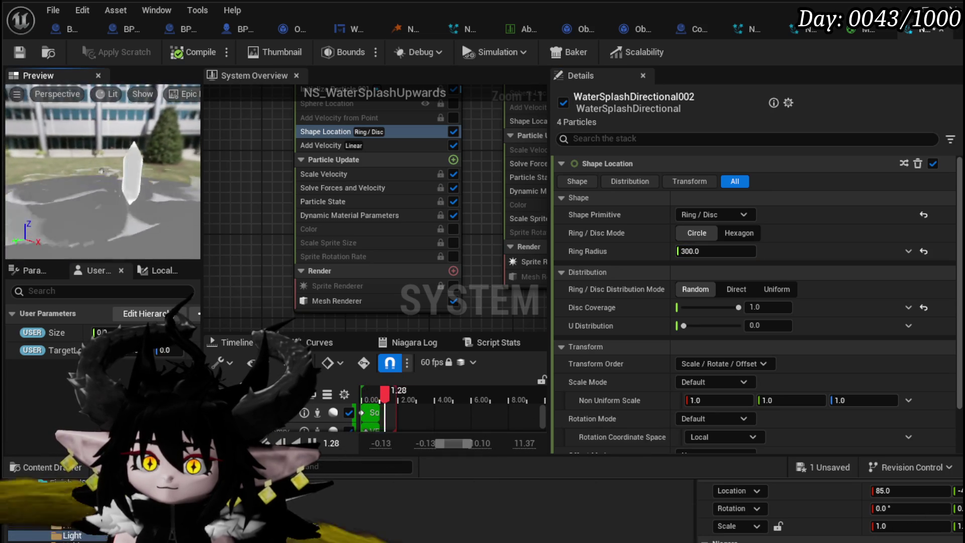
# Lower Disc Coverage to zero, then raise it to about 0.119.
pyautogui.moveTo(739, 308); pyautogui.dragTo(629, 307)
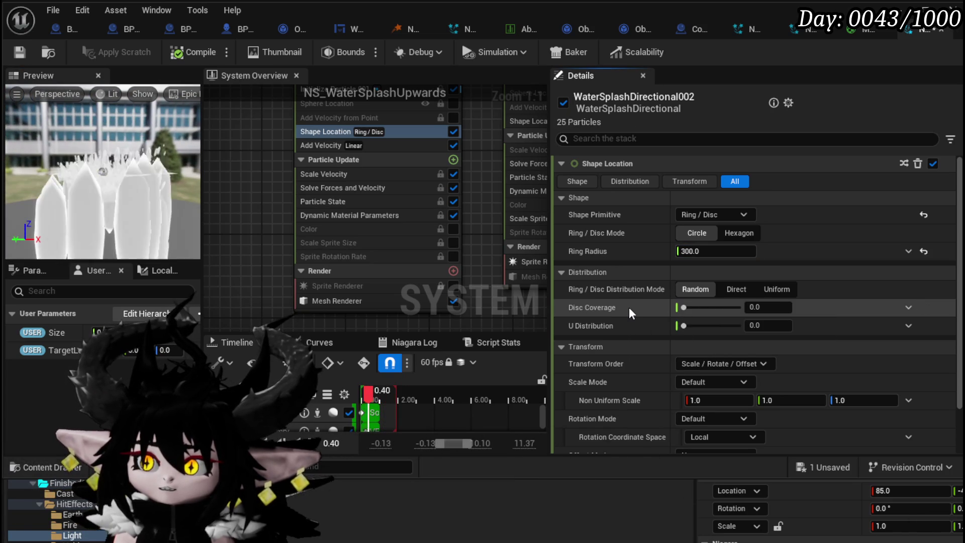
pyautogui.click(774, 307)
pyautogui.press('Return')
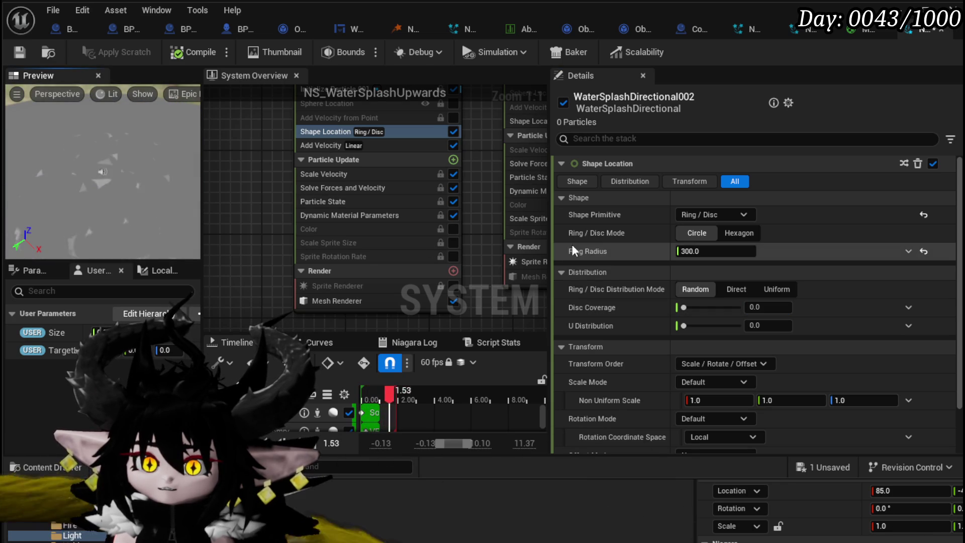
pyautogui.moveTo(684, 307); pyautogui.dragTo(690, 309)
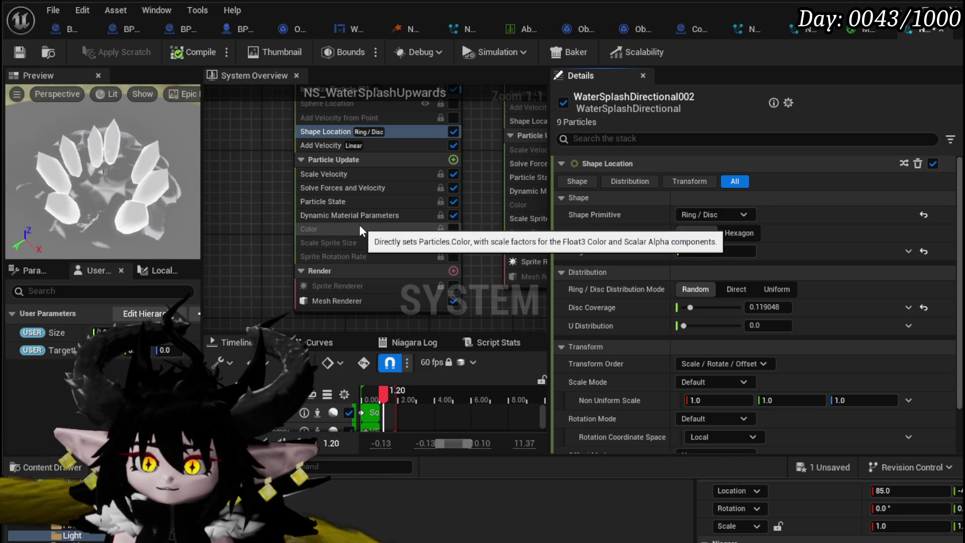
pyautogui.click(357, 300)
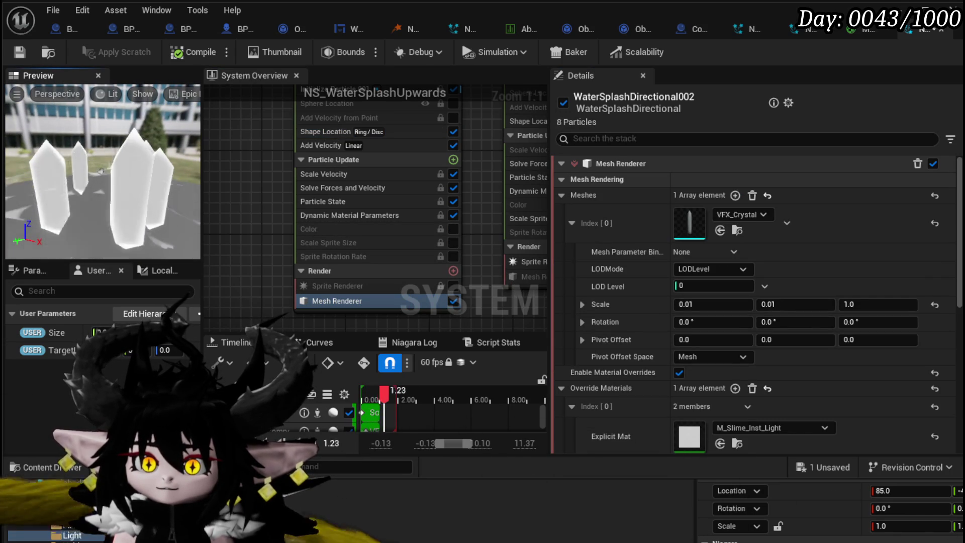
# Review the Particle State and Scale Velocity modules, then the Initialize Particle 001 settings.
pyautogui.scroll(-3, 793, 378)
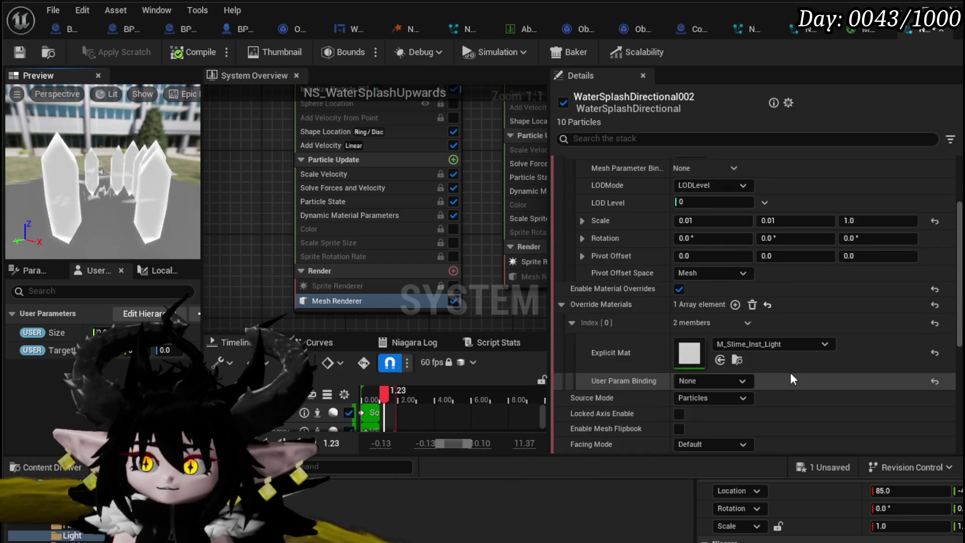
pyautogui.scroll(3, 758, 369)
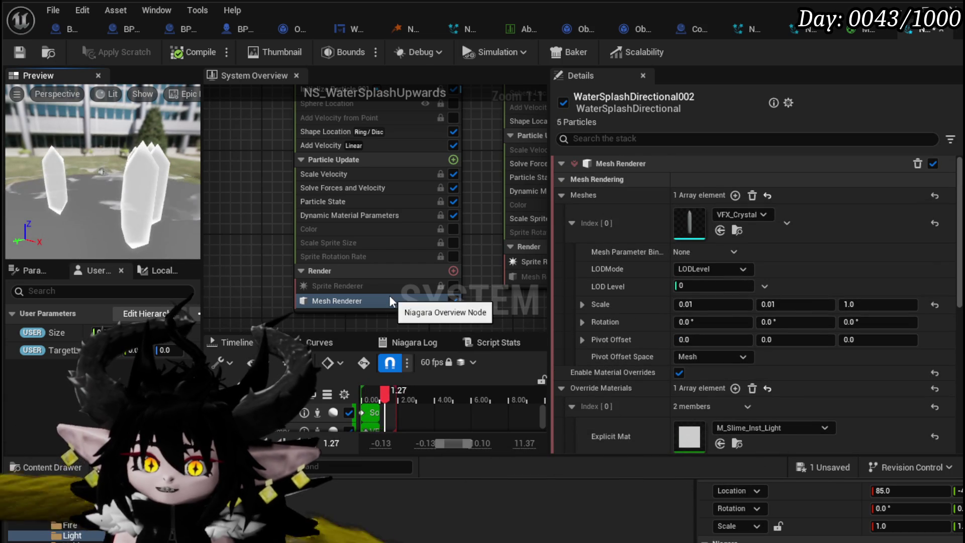
pyautogui.click(334, 203)
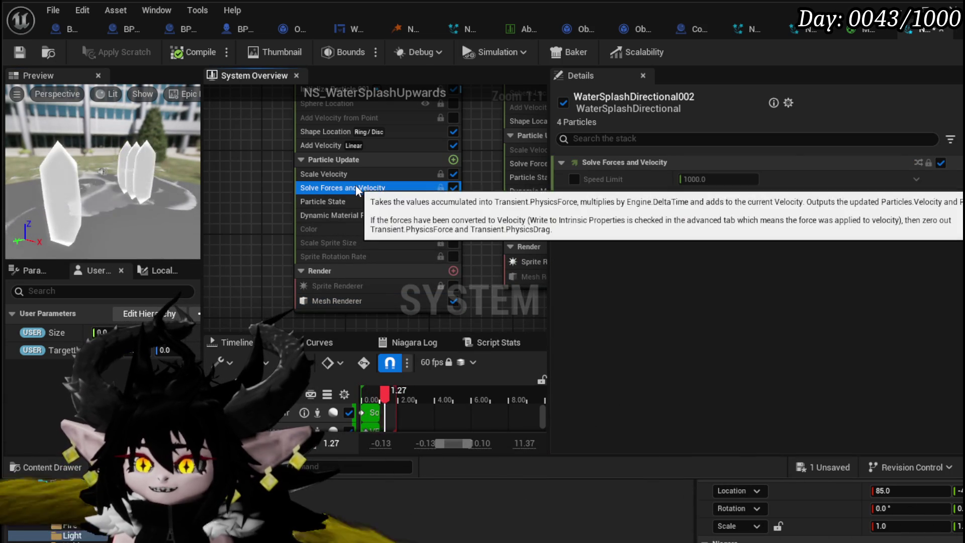
pyautogui.click(294, 174)
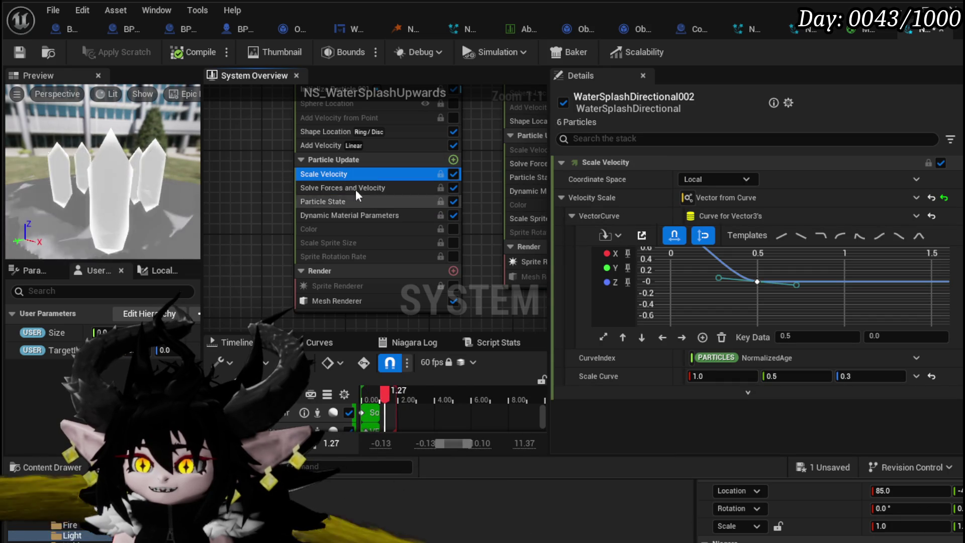
pyautogui.scroll(5, 301, 191)
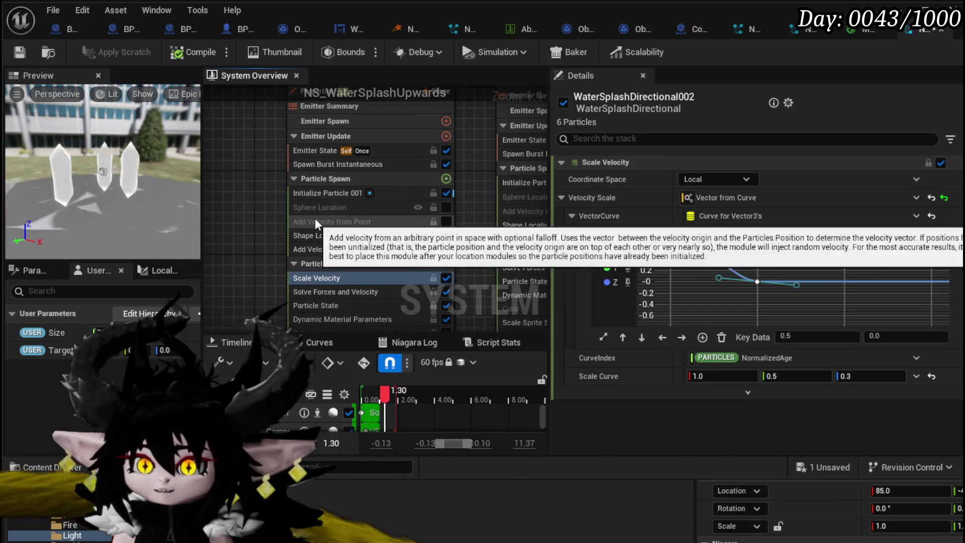
pyautogui.click(324, 195)
pyautogui.moveTo(228, 220); pyautogui.dragTo(242, 169)
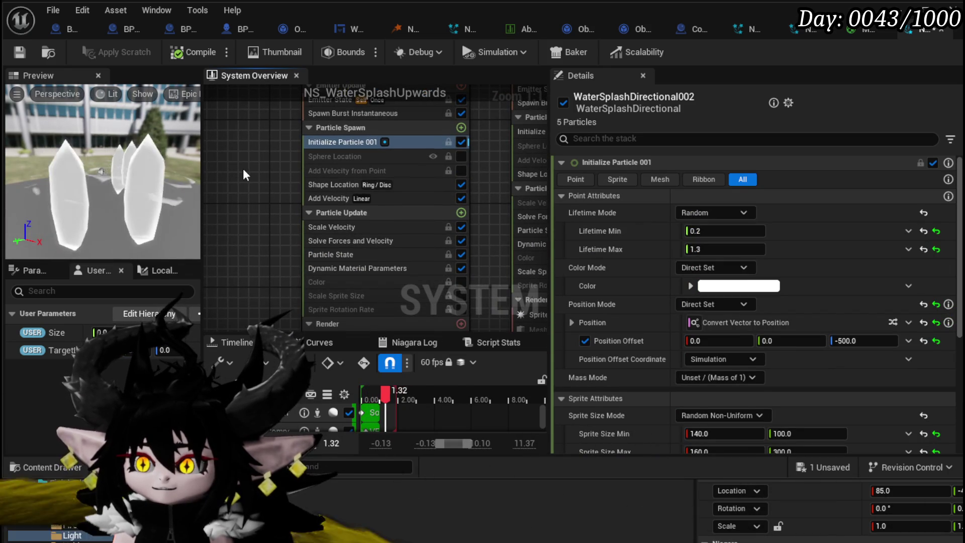
pyautogui.scroll(-3, 799, 240)
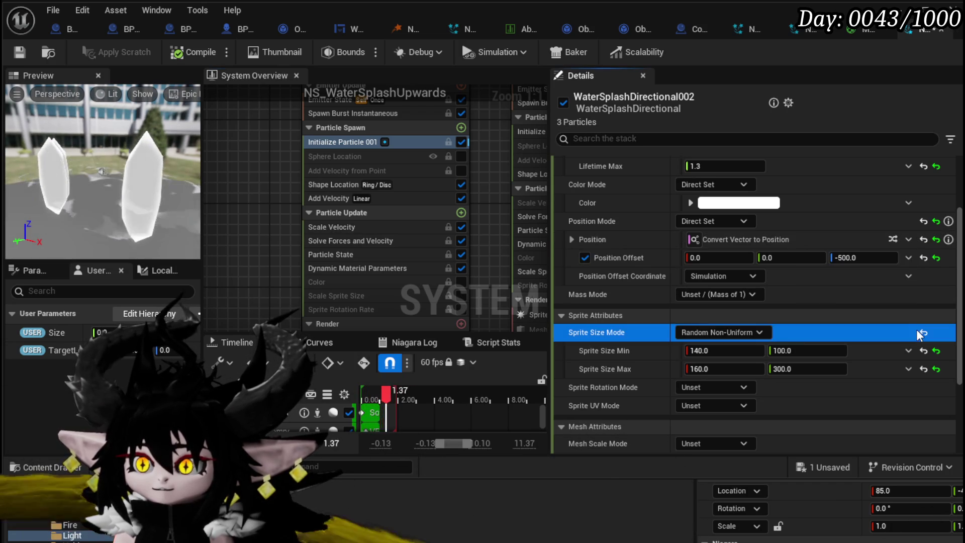
# In Initialize Particle 001, set Sprite Size Mode to Unset and Mesh Scale Mode to Uniform.
pyautogui.click(737, 340)
pyautogui.click(731, 337)
pyautogui.click(712, 355)
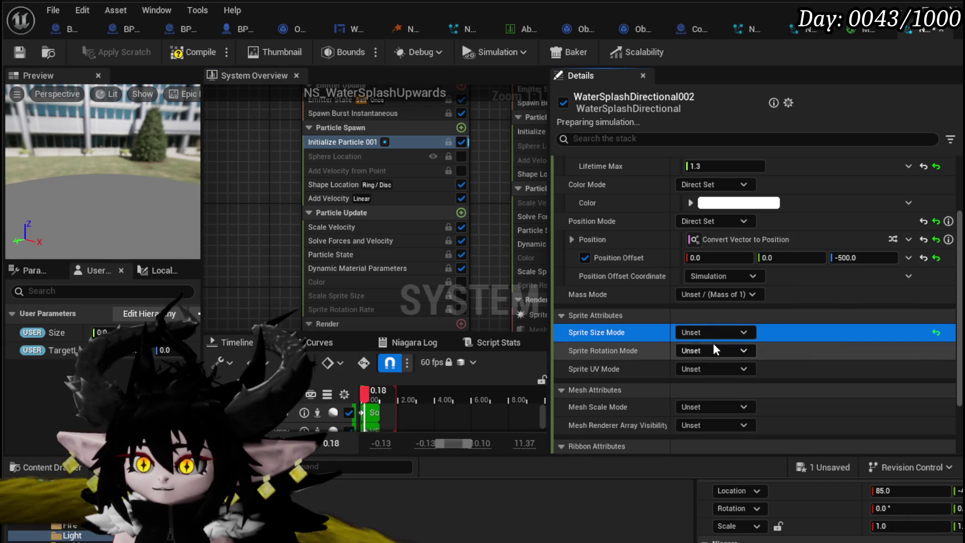
pyautogui.scroll(-3, 703, 342)
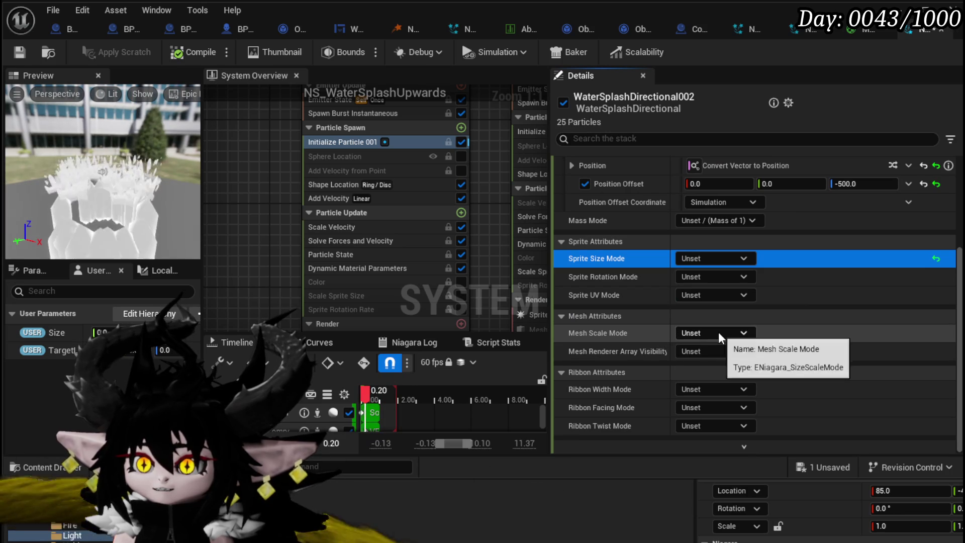
pyautogui.click(722, 337)
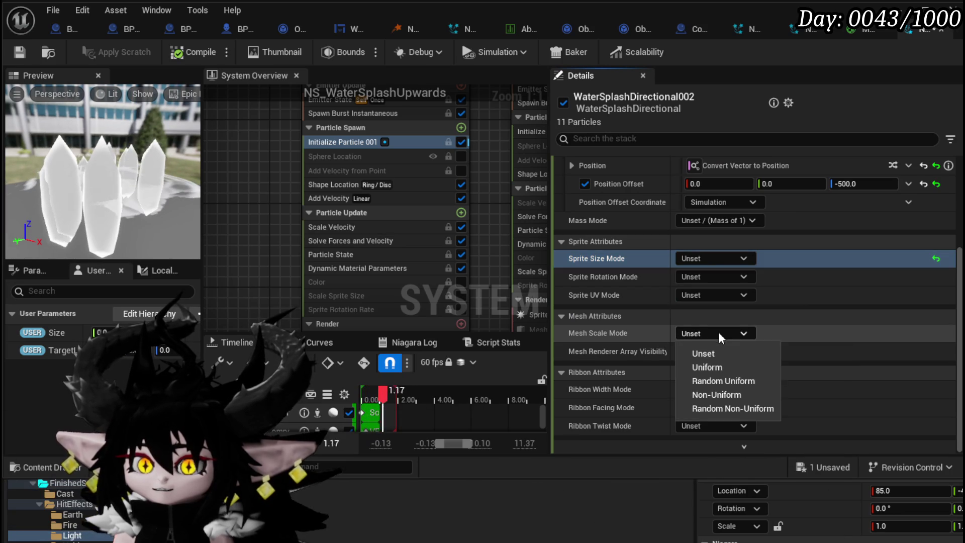
pyautogui.click(718, 369)
pyautogui.scroll(2, 721, 372)
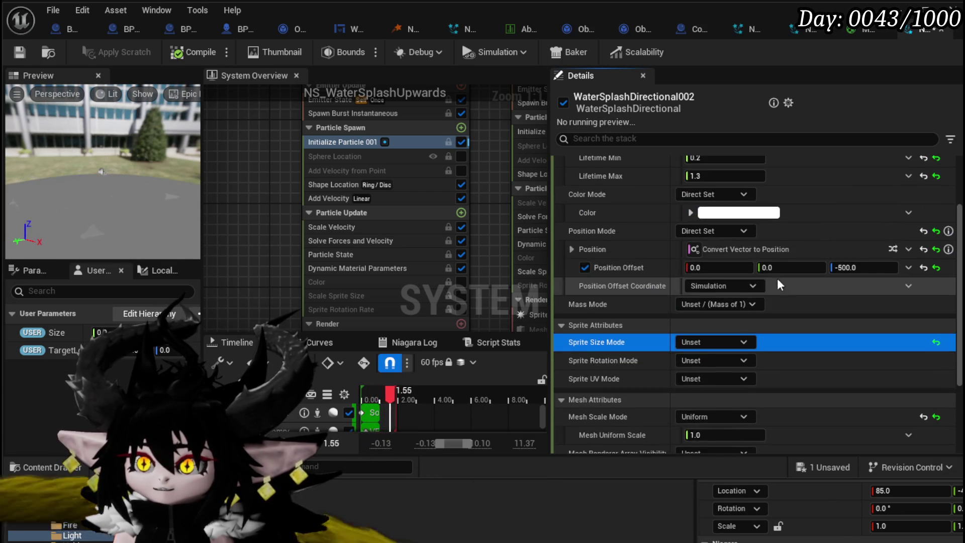
pyautogui.scroll(2, 804, 381)
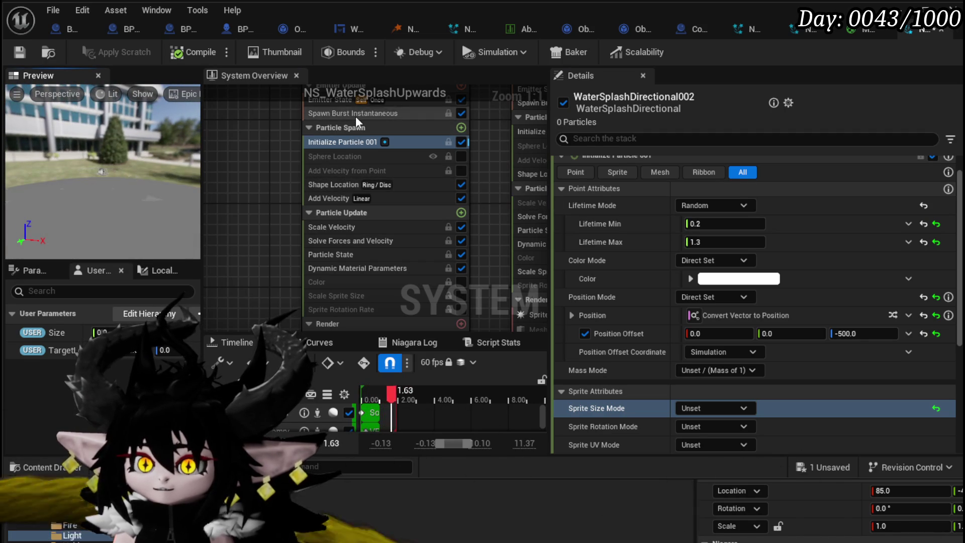
# Check the Spawn Burst settings and save the NS_WaterSplashUpwards system.
pyautogui.click(357, 114)
pyautogui.scroll(3, 351, 151)
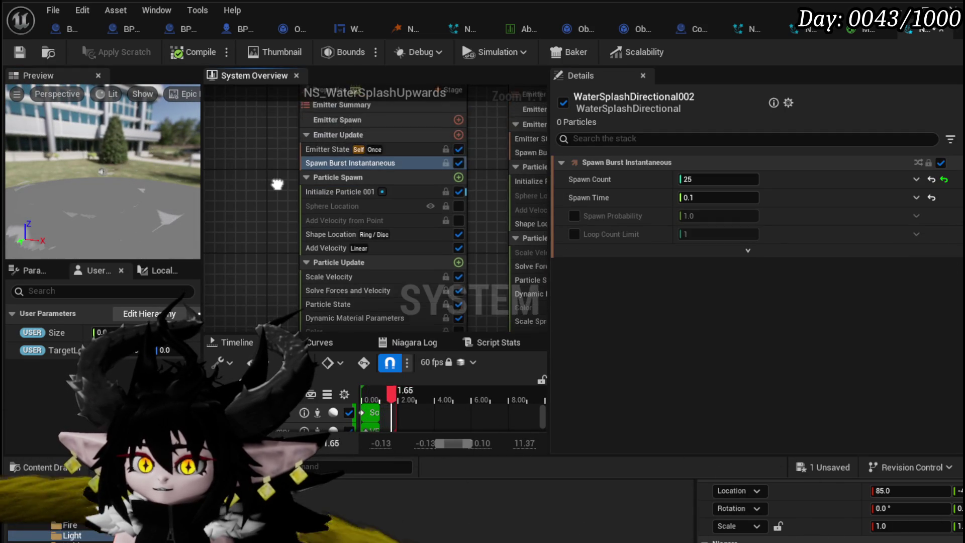
pyautogui.click(334, 181)
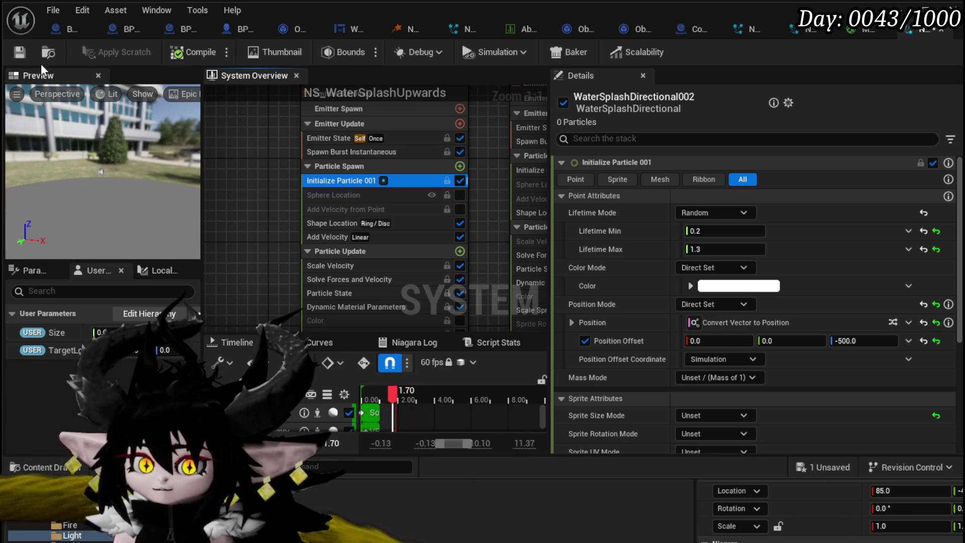
pyautogui.hotkey('ctrl', 's')
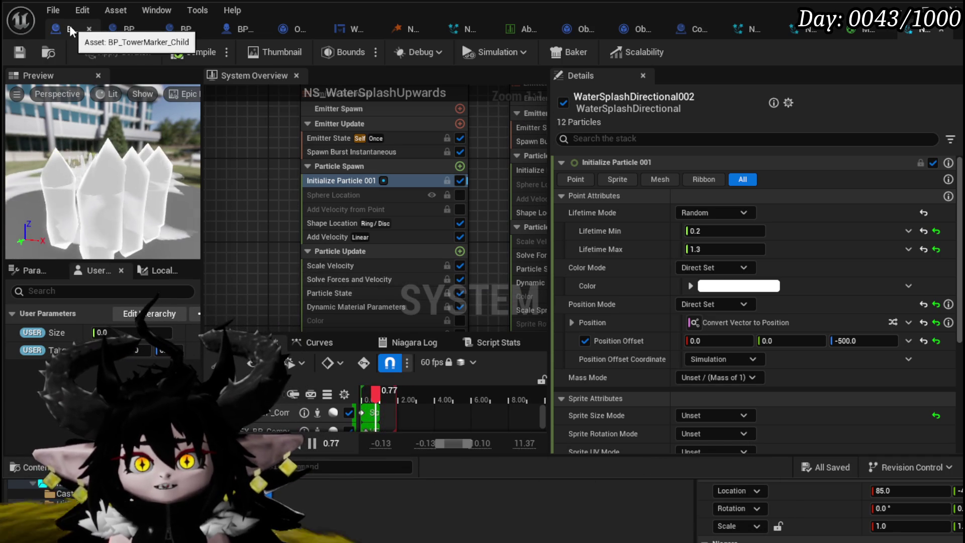
pyautogui.click(515, 28)
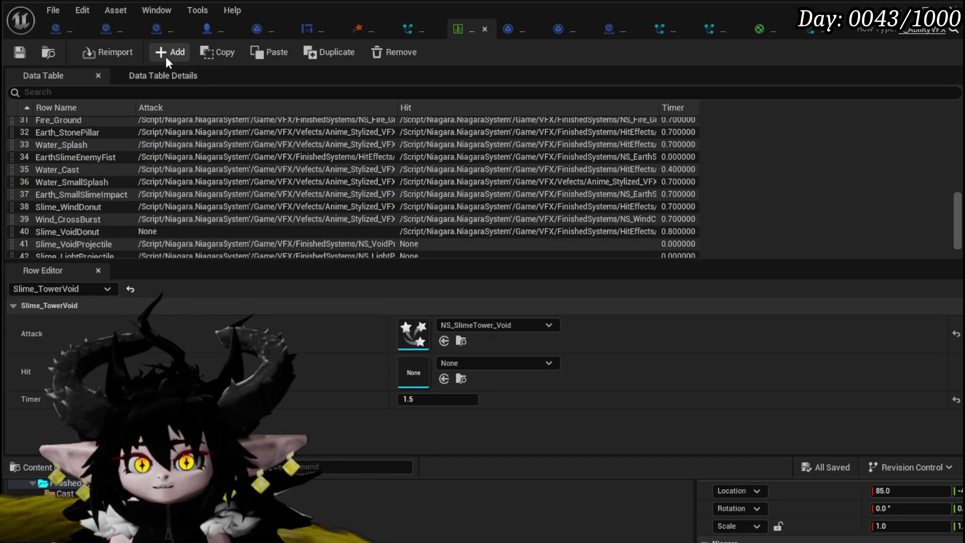
# Add data table row 45 named Slime_LightAOE and search its Hit effect choices for 'Slime Light'.
pyautogui.click(160, 53)
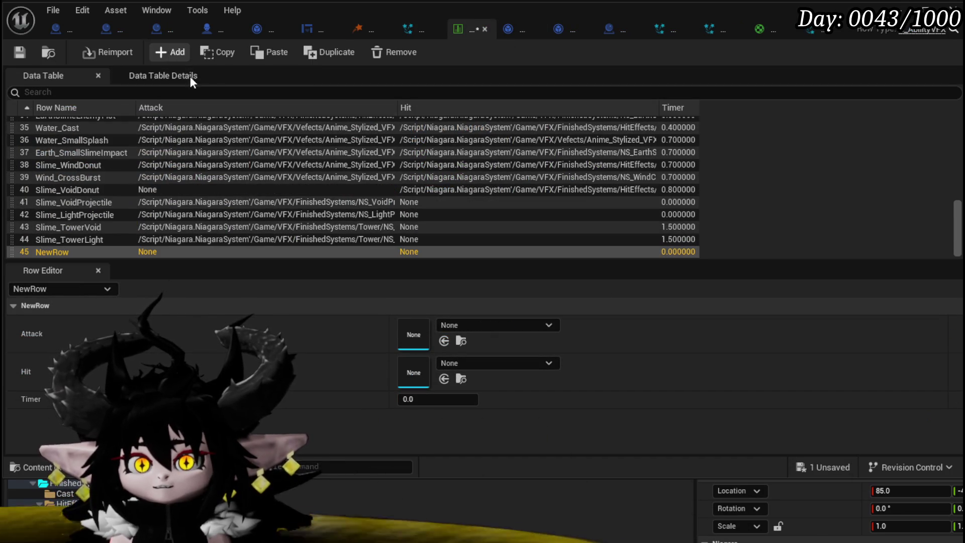
pyautogui.doubleClick(52, 251)
pyautogui.write('Slime')
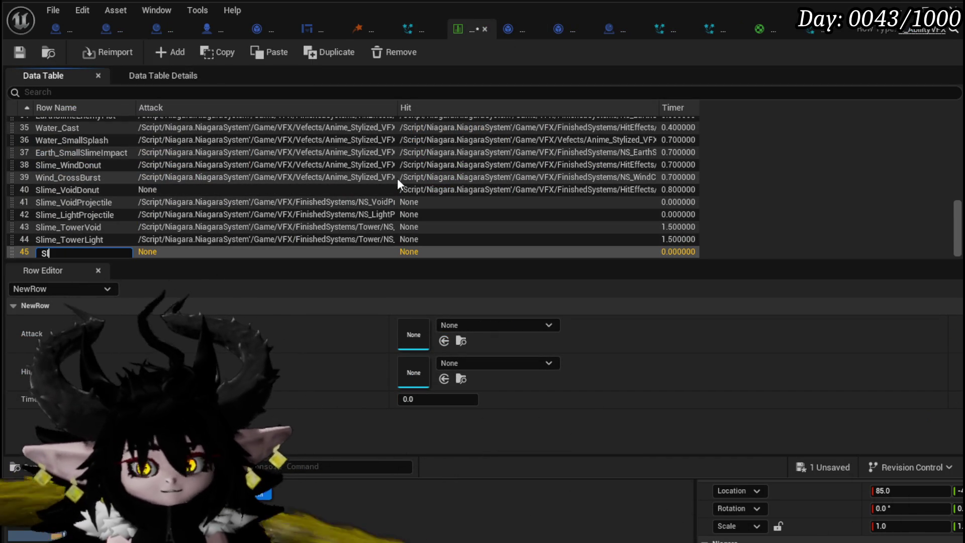
pyautogui.write('_Li')
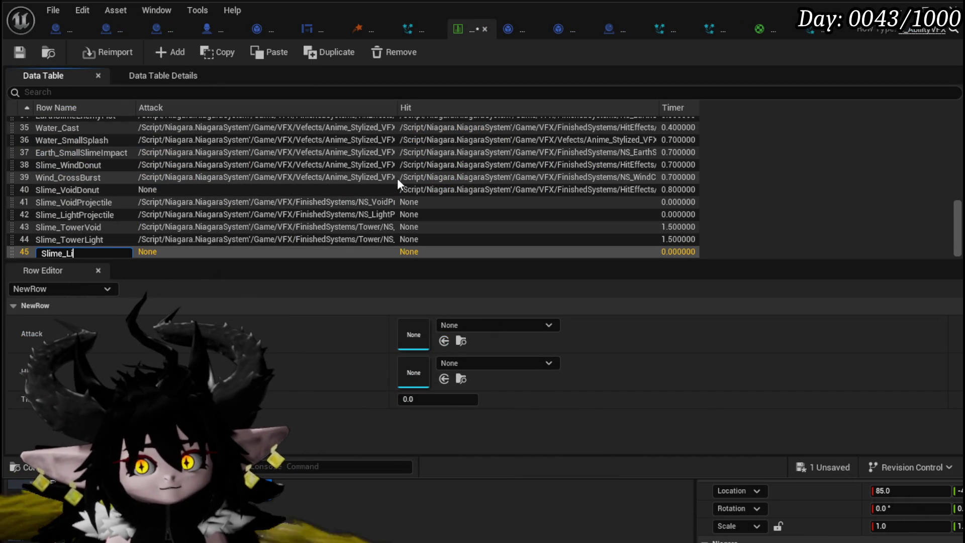
pyautogui.write('ghtAOE')
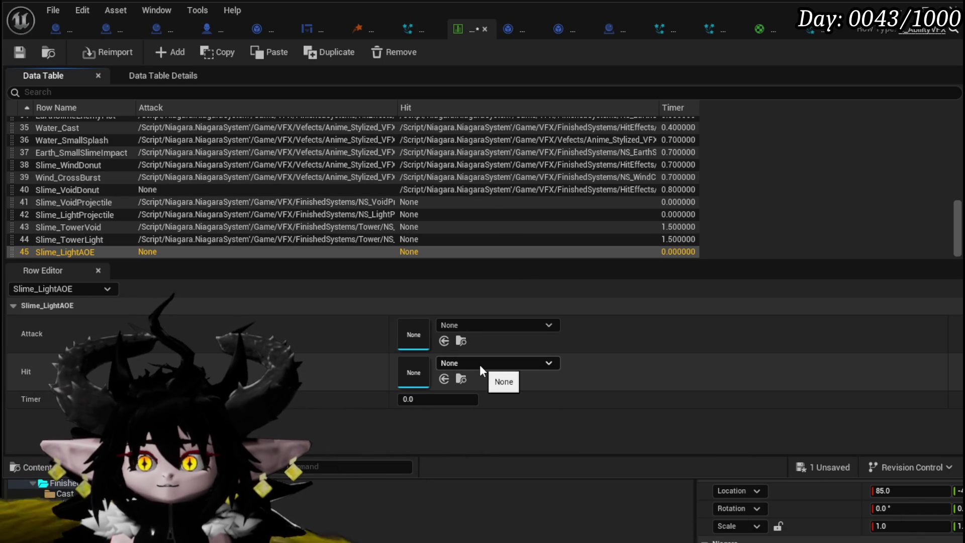
pyautogui.click(479, 364)
pyautogui.write('Sli')
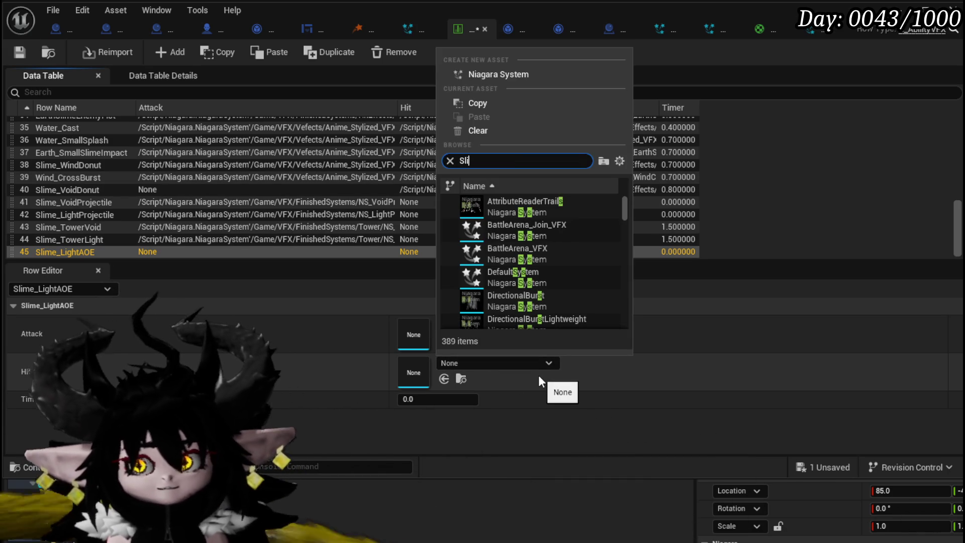
pyautogui.write('me')
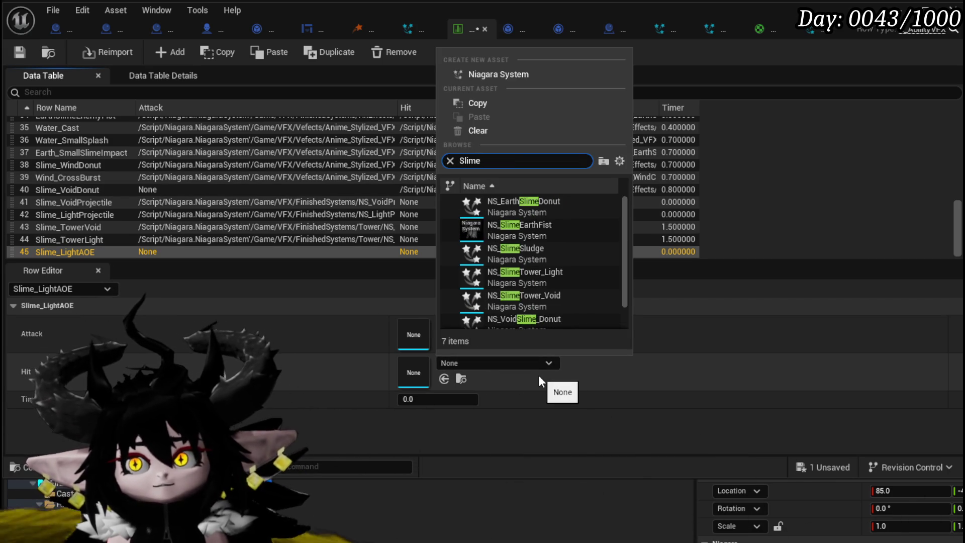
pyautogui.write(' Light')
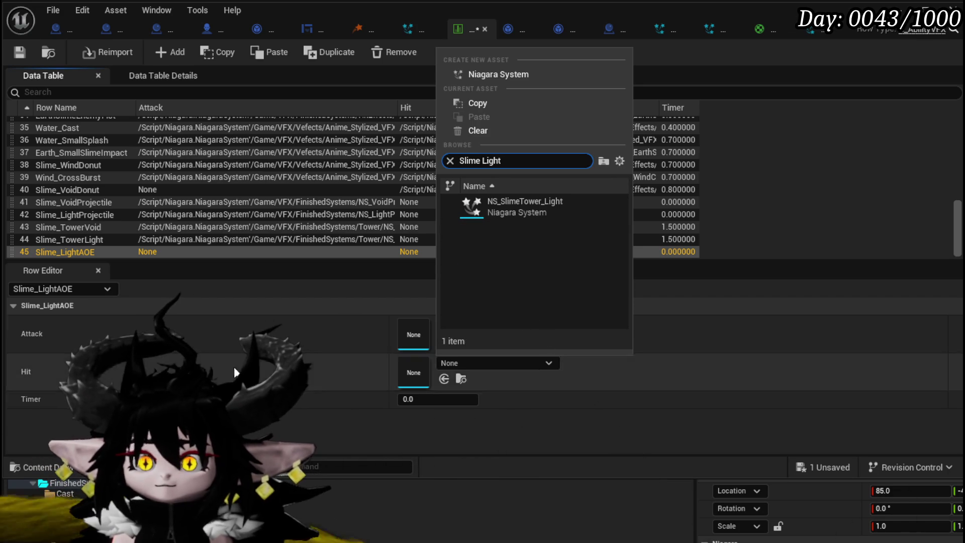
pyautogui.click(232, 357)
# Open and dismiss the Niagara asset's context menu twice, then save the L_DungeonCreationTest level.
pyautogui.rightClick(248, 128)
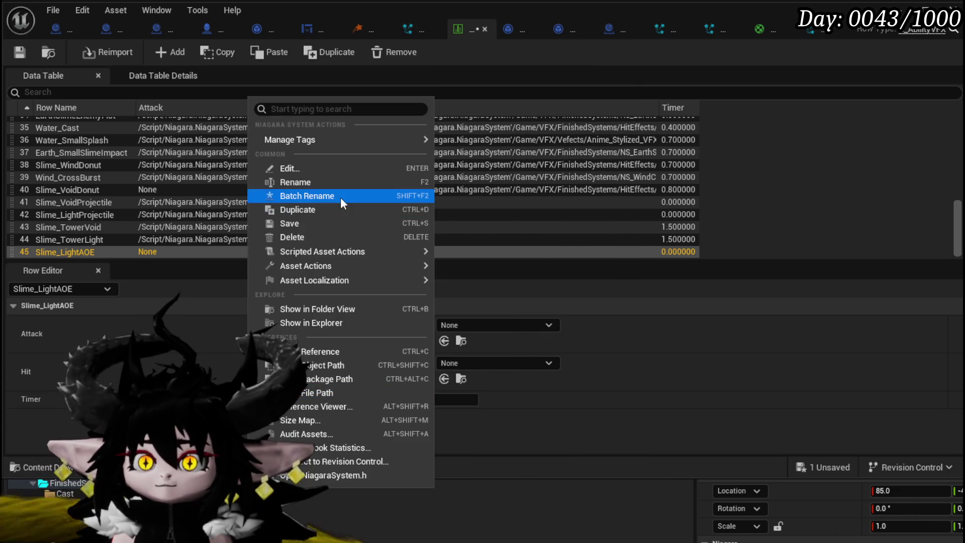
pyautogui.click(457, 480)
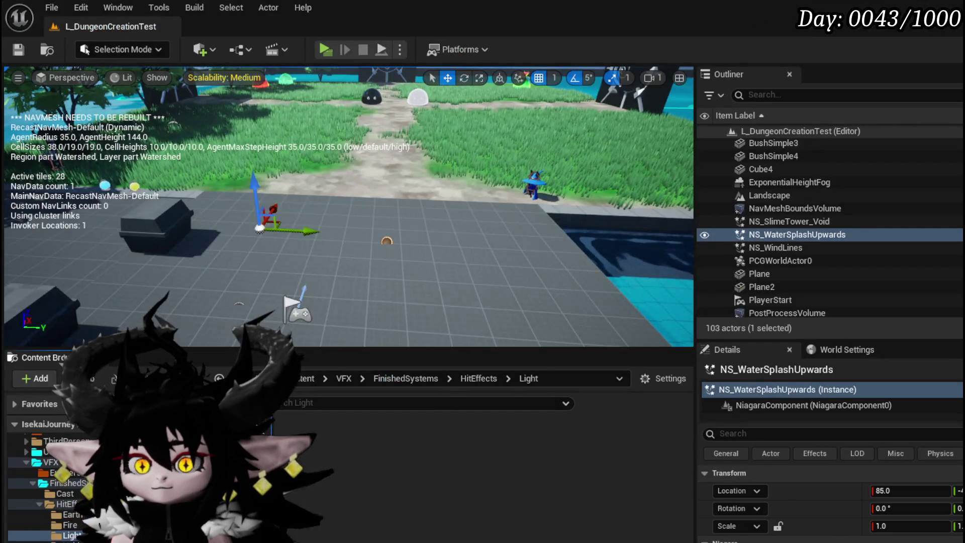
pyautogui.rightClick(251, 477)
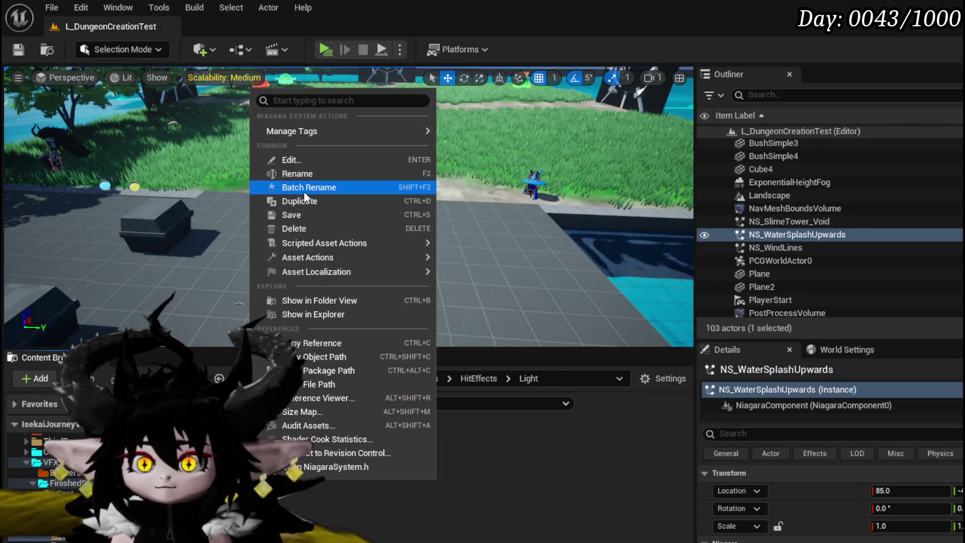
pyautogui.click(455, 490)
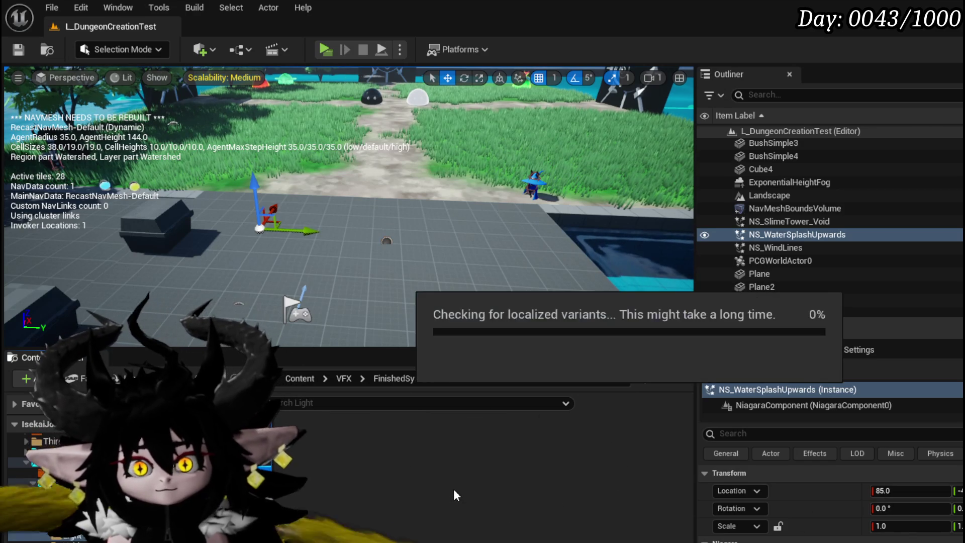
pyautogui.hotkey('ctrl', 's')
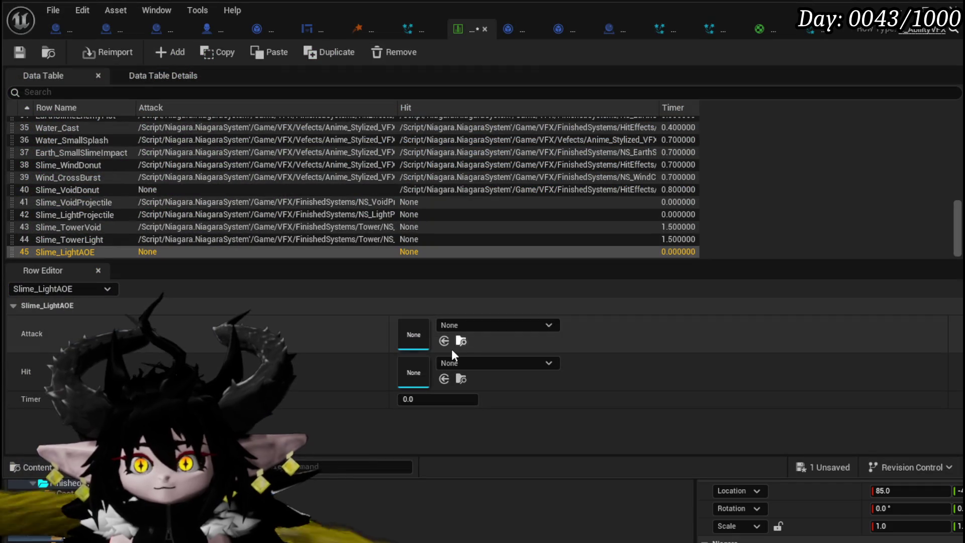
# Search the effect list for 'Light Spla' and assign NS_LightSplashUpwards to Slime_LightAOE's Hit slot.
pyautogui.click(510, 360)
pyautogui.write('S')
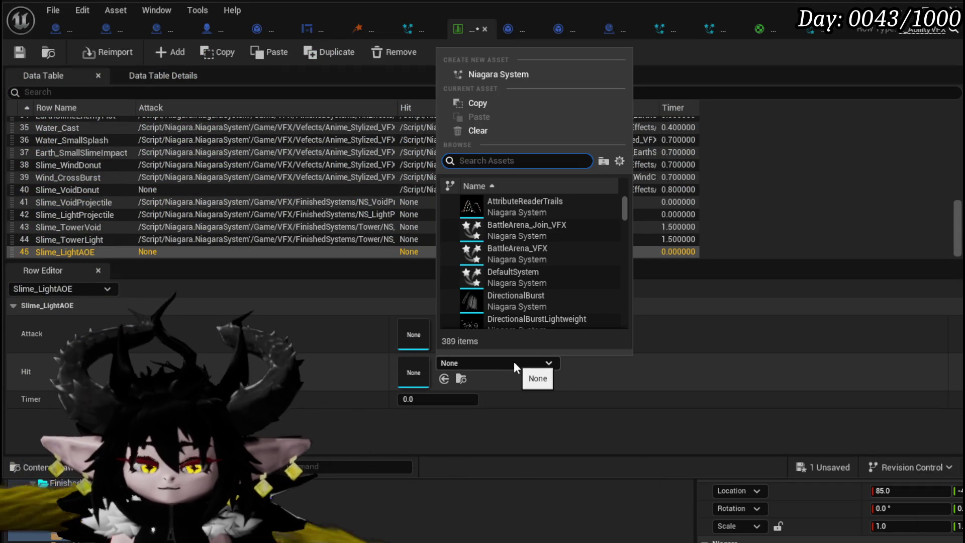
pyautogui.write('lime ligh')
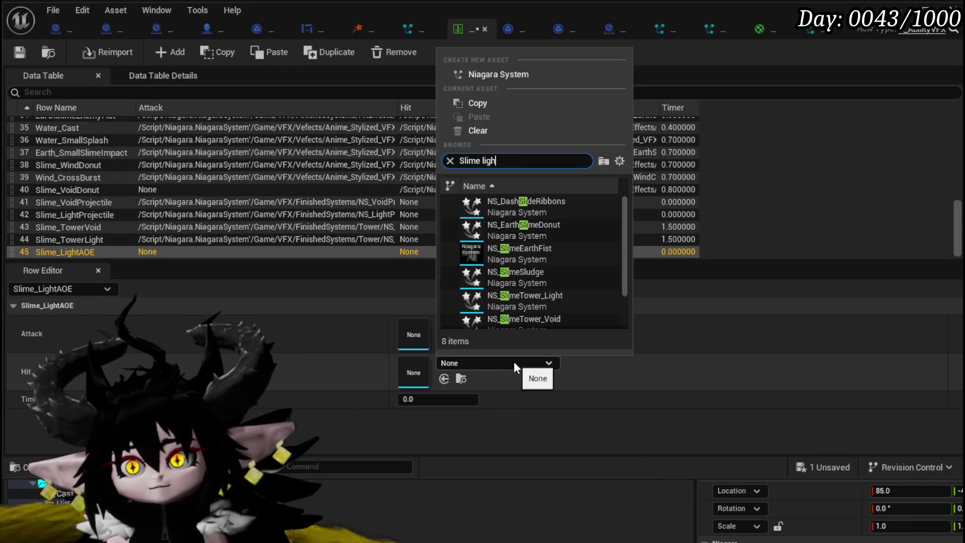
pyautogui.write('t splas')
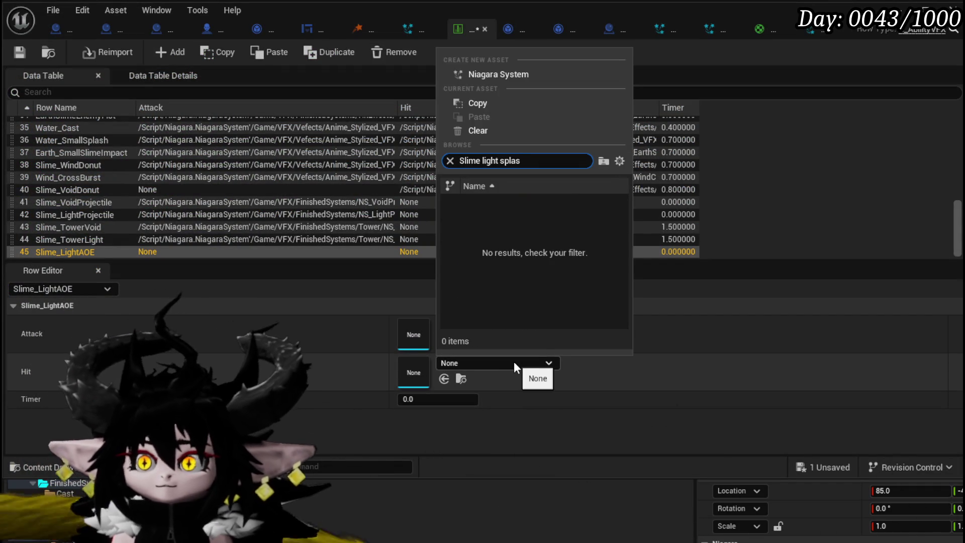
pyautogui.press('BackSpace')
pyautogui.press('BackSpace')
pyautogui.press('BackSpace')
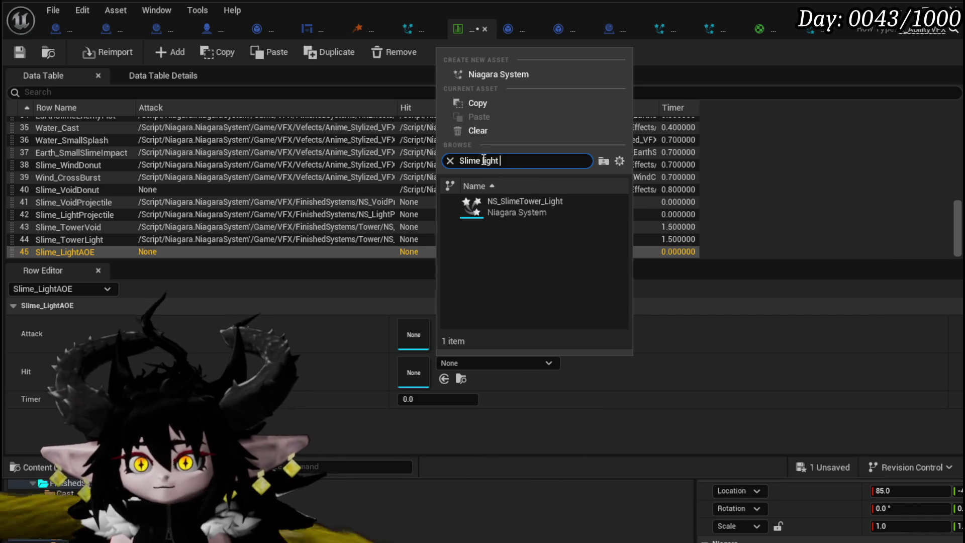
pyautogui.press('BackSpace')
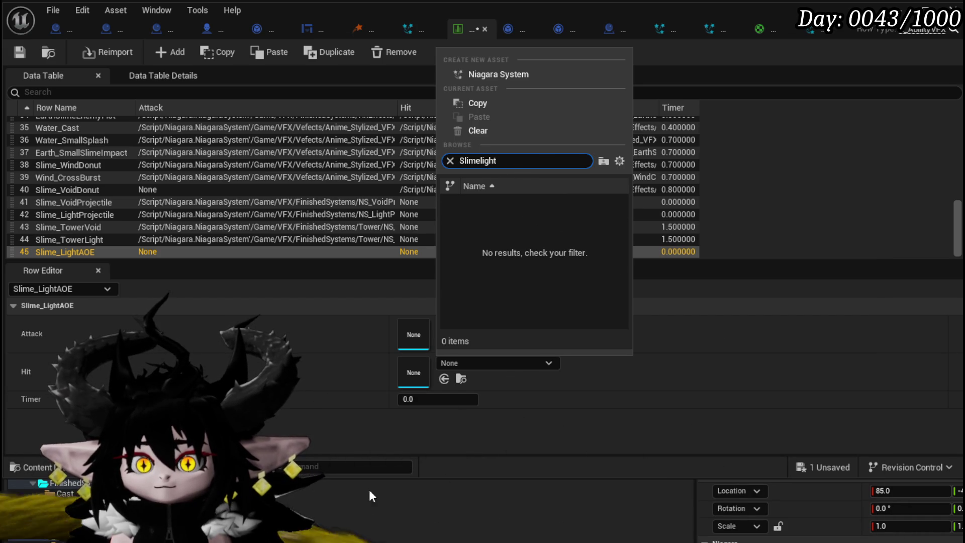
pyautogui.click(515, 439)
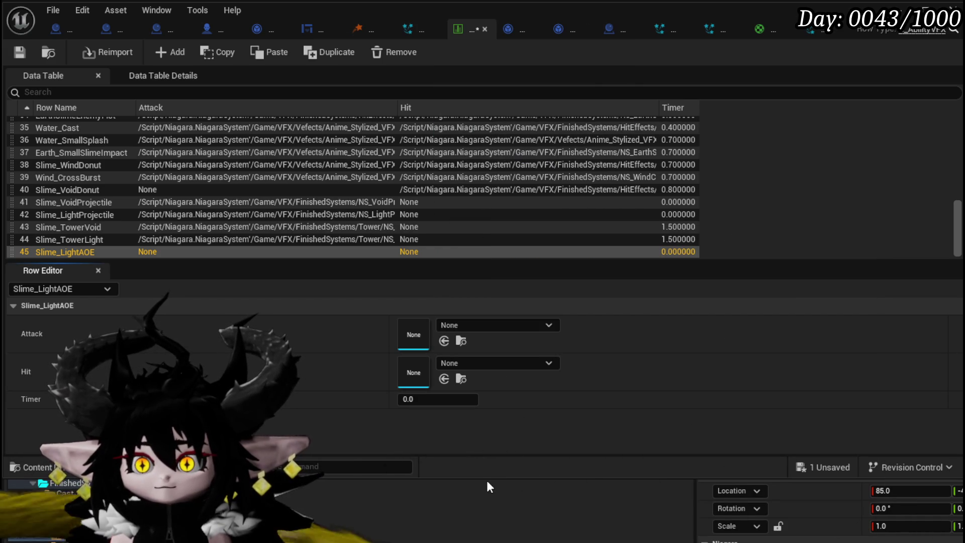
pyautogui.moveTo(483, 476); pyautogui.dragTo(483, 445)
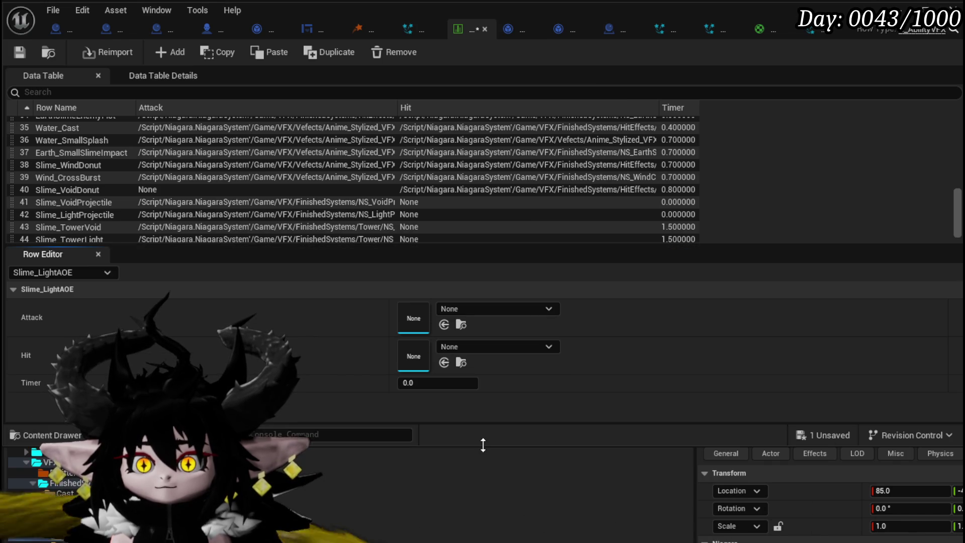
pyautogui.click(473, 313)
pyautogui.click(474, 314)
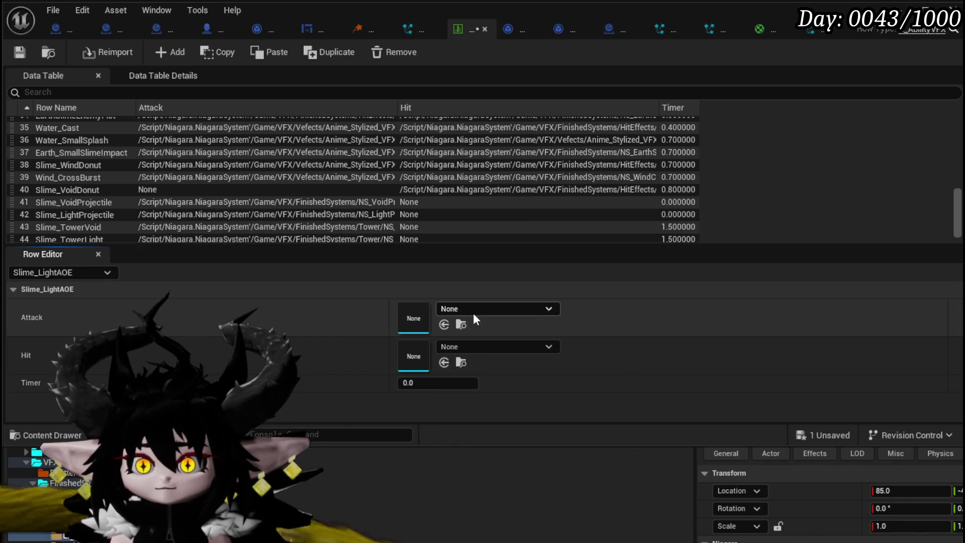
pyautogui.click(460, 348)
pyautogui.write('Lig')
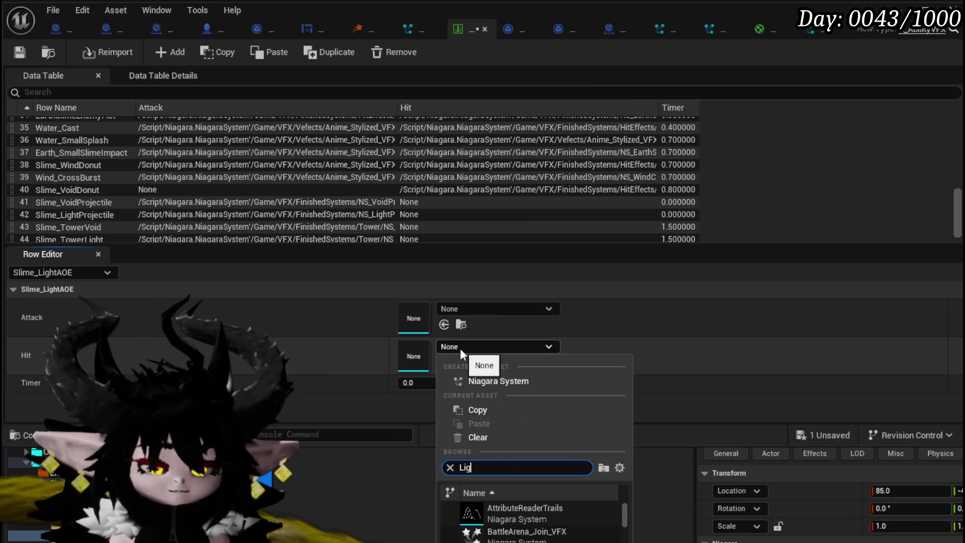
pyautogui.write('ht Spla')
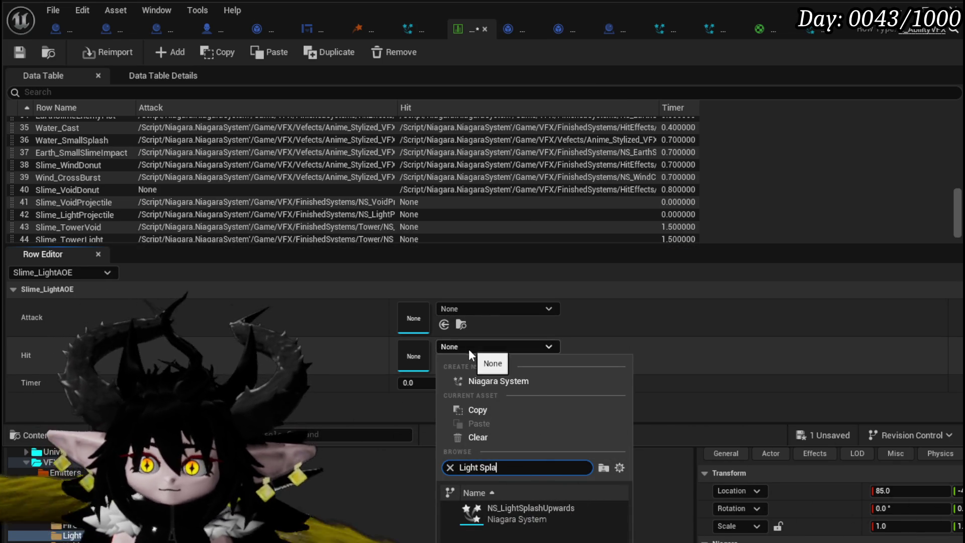
pyautogui.click(477, 512)
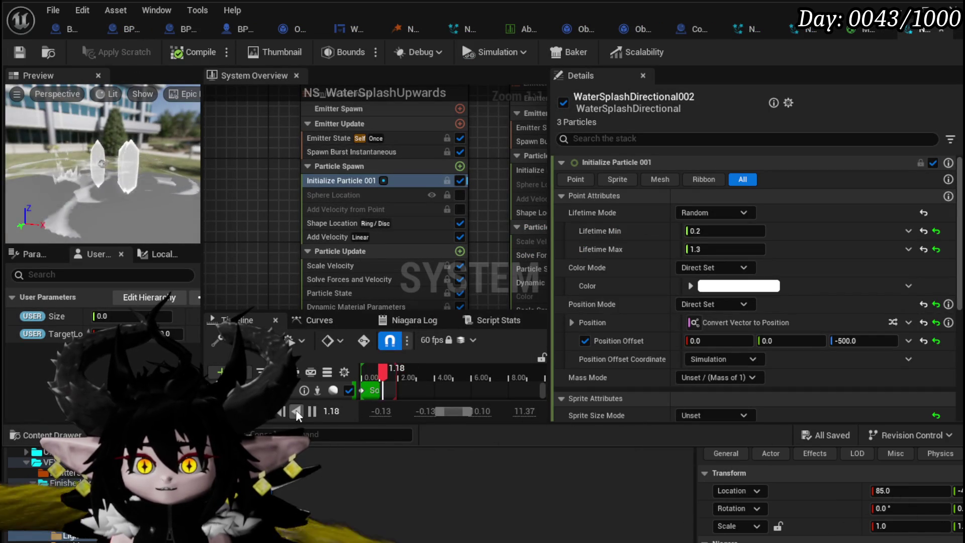
# Scrub the splash preview to about 0.33 s and save the NS_WaterSplashUpwards system.
pyautogui.moveTo(372, 374); pyautogui.dragTo(378, 377)
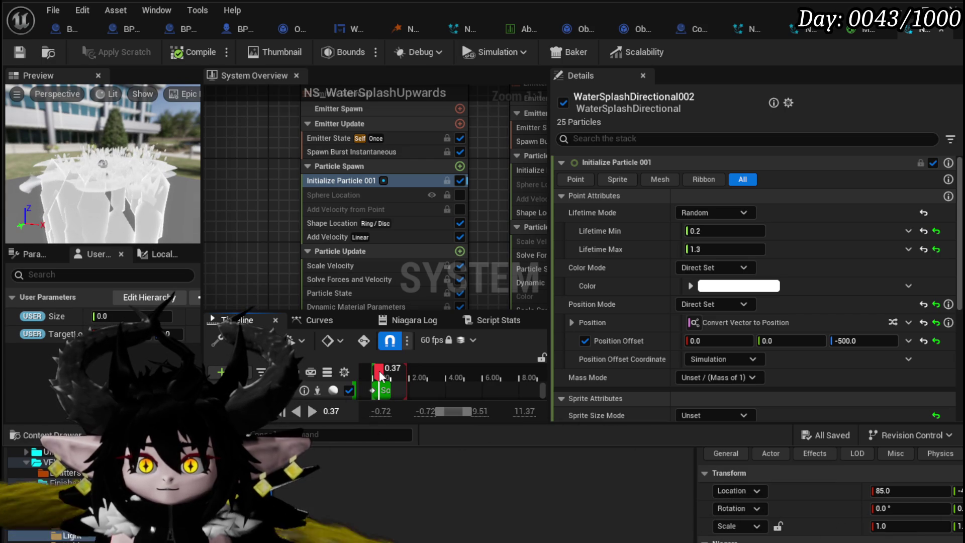
pyautogui.moveTo(381, 376); pyautogui.dragTo(379, 376)
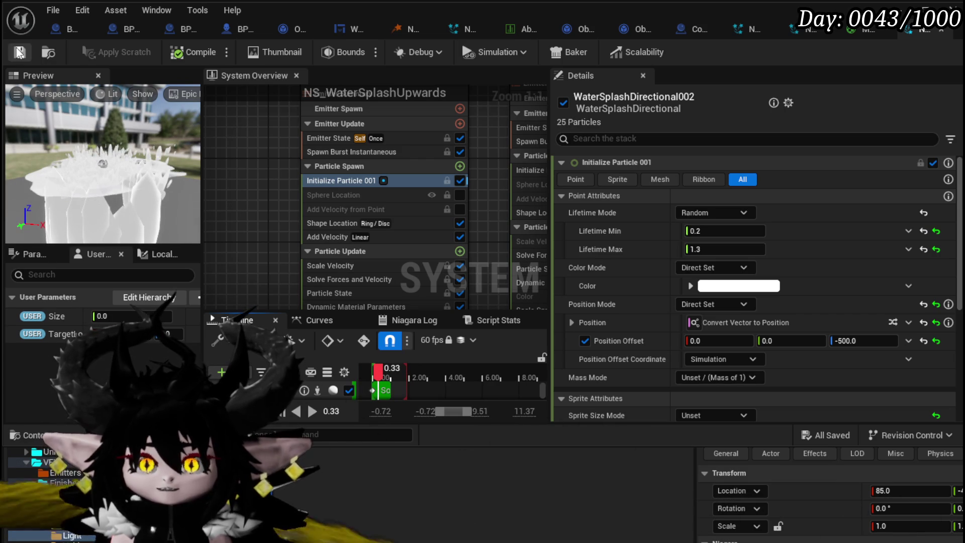
pyautogui.click(19, 52)
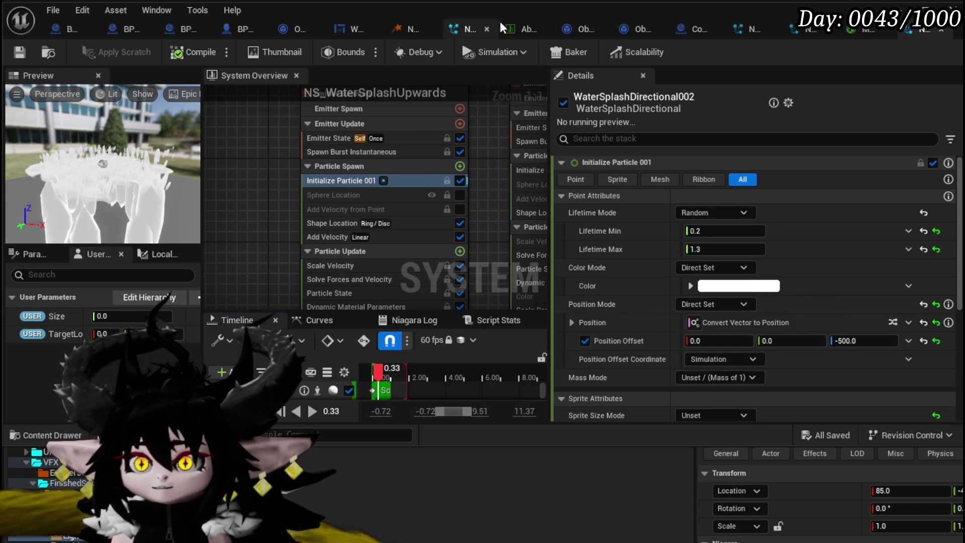
pyautogui.click(517, 29)
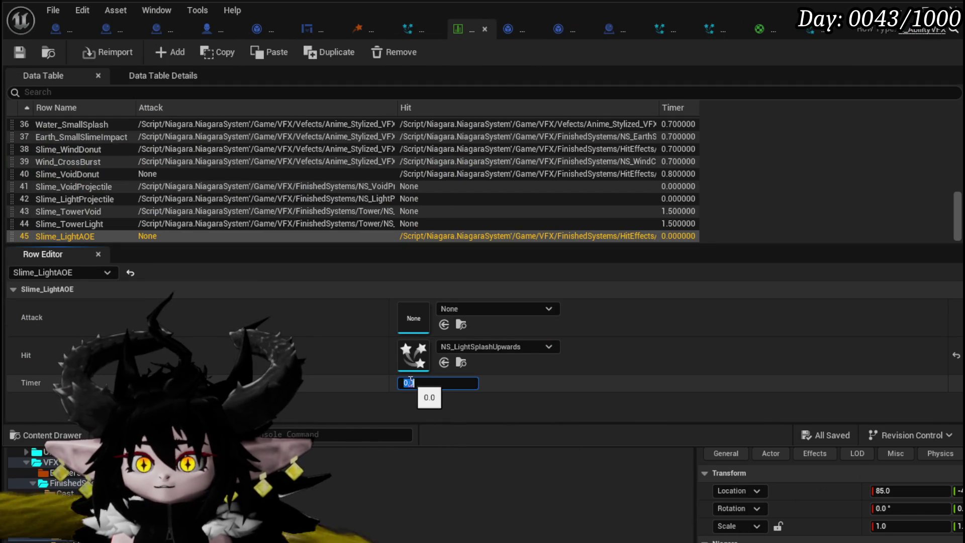
# Enter 0.3 as the Slime_LightAOE Timer and save the AbilityVFX data table.
pyautogui.write('3')
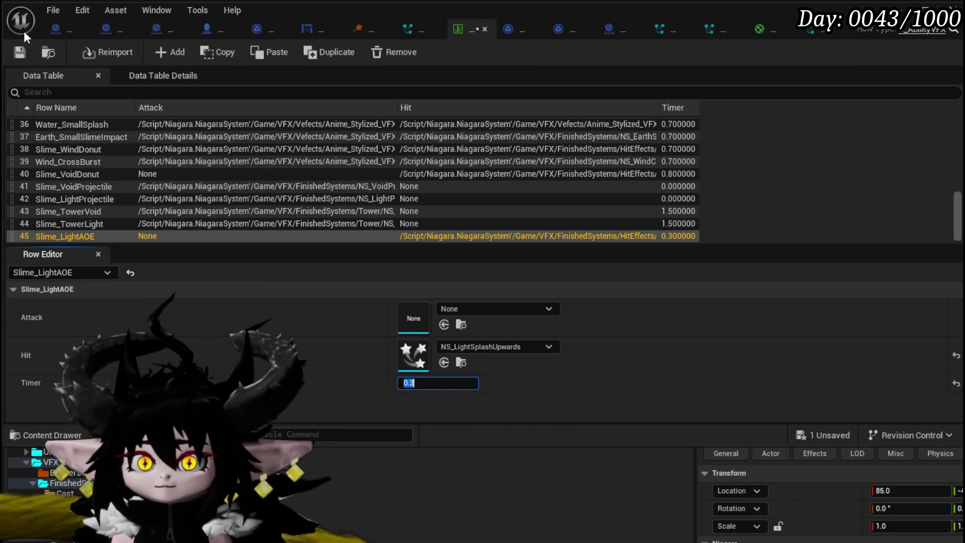
pyautogui.click(19, 51)
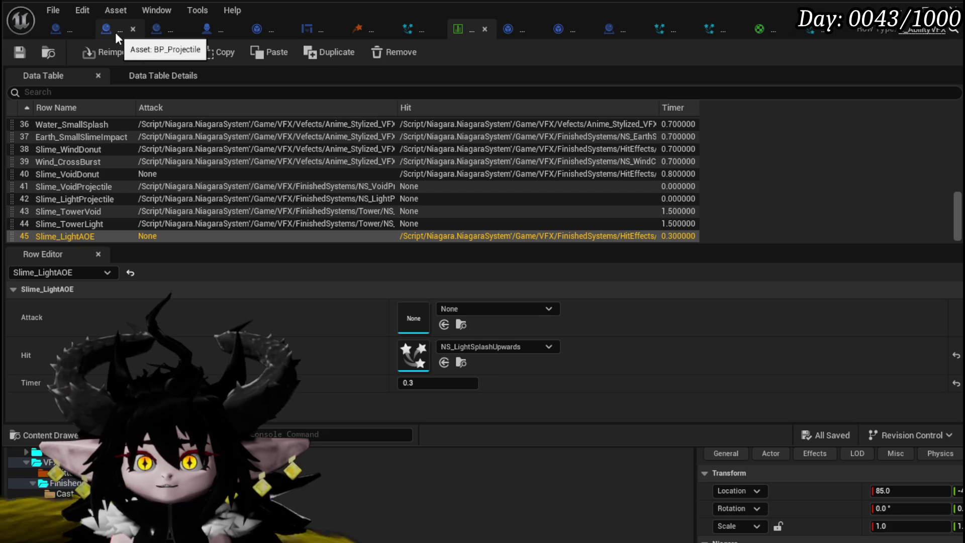
# In the slime boss's GetAbilityData, change the Light Marker VFX(Small) string from ArkMorn to Slime_LightAOE.
pyautogui.click(220, 31)
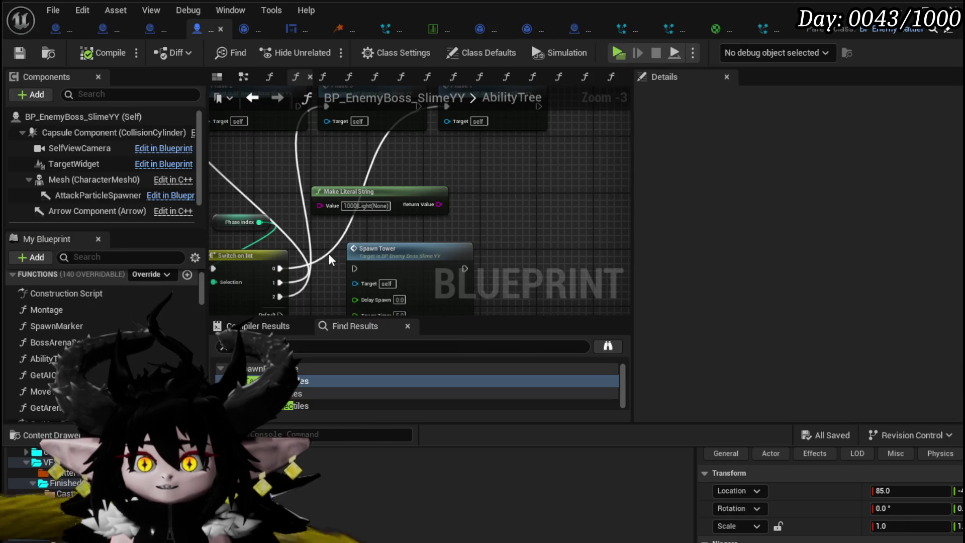
pyautogui.scroll(-3, 101, 347)
pyautogui.doubleClick(57, 323)
pyautogui.moveTo(427, 251)
pyautogui.mouseDown()
pyautogui.moveTo(631, 254)
pyautogui.moveTo(595, 252)
pyautogui.mouseUp()
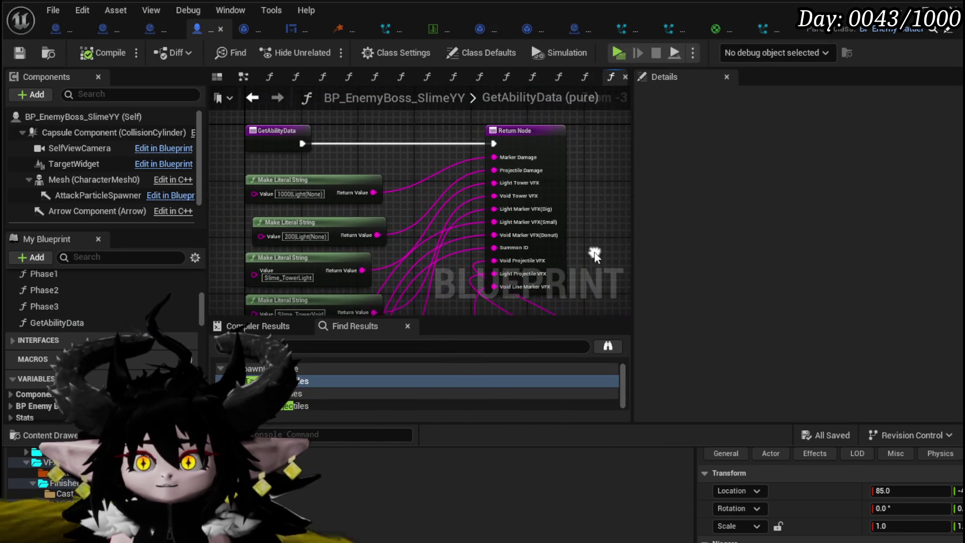
pyautogui.scroll(3, 493, 170)
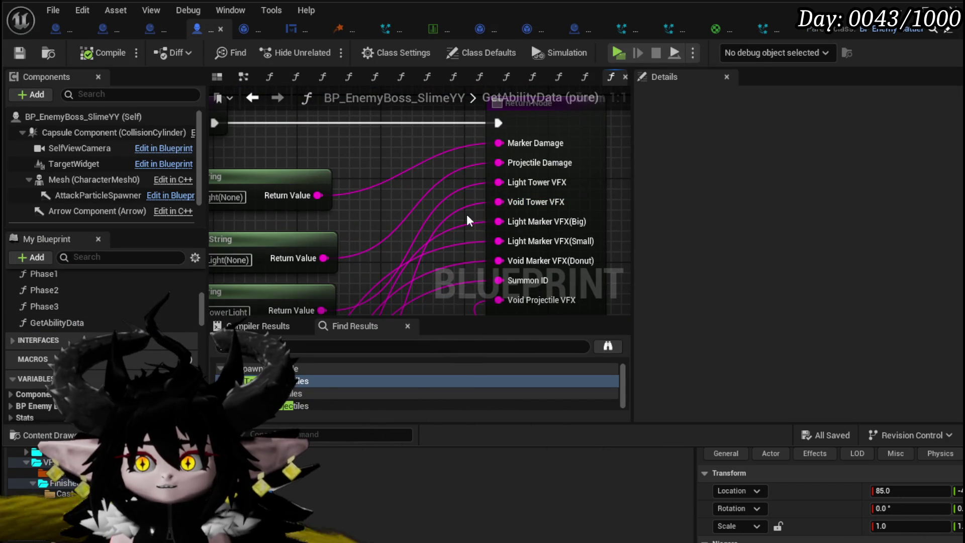
pyautogui.moveTo(457, 211); pyautogui.dragTo(468, 143)
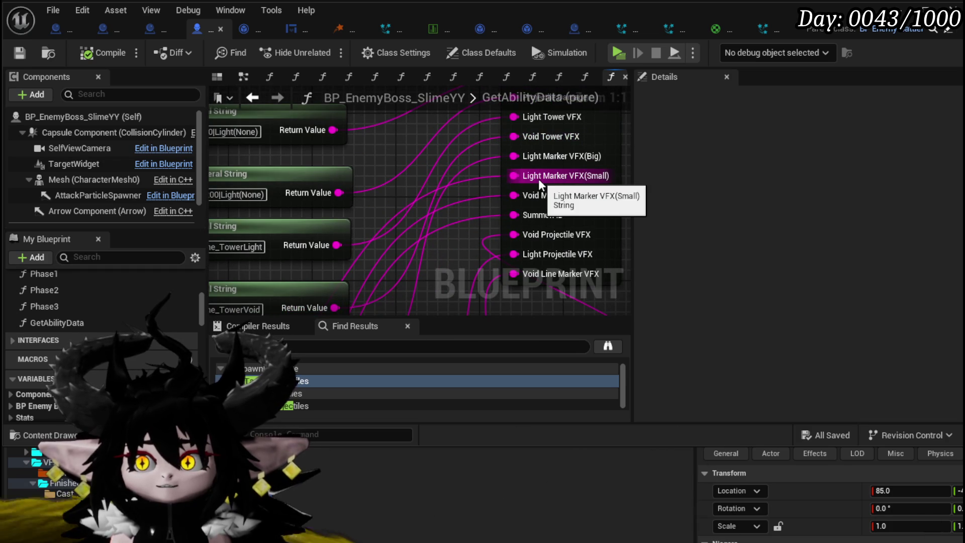
pyautogui.doubleClick(514, 175)
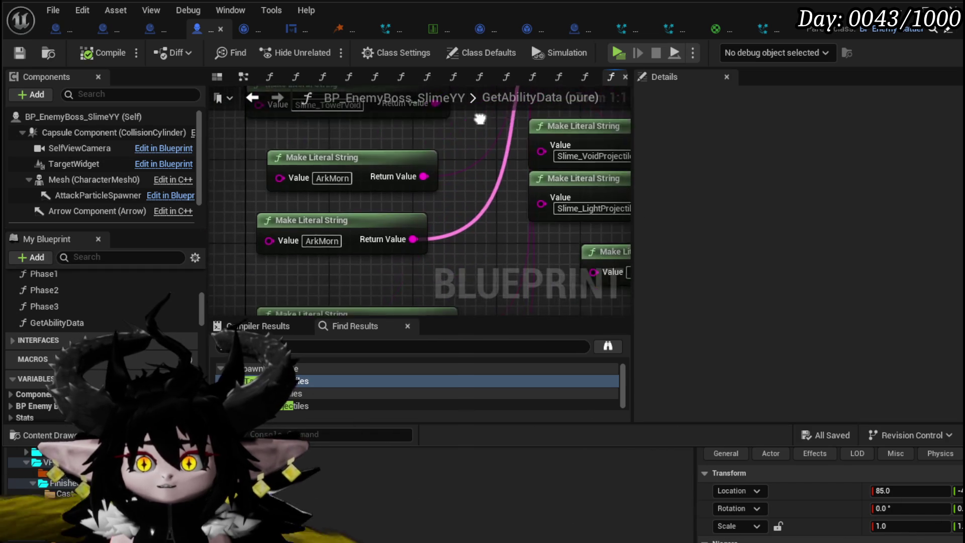
pyautogui.click(299, 224)
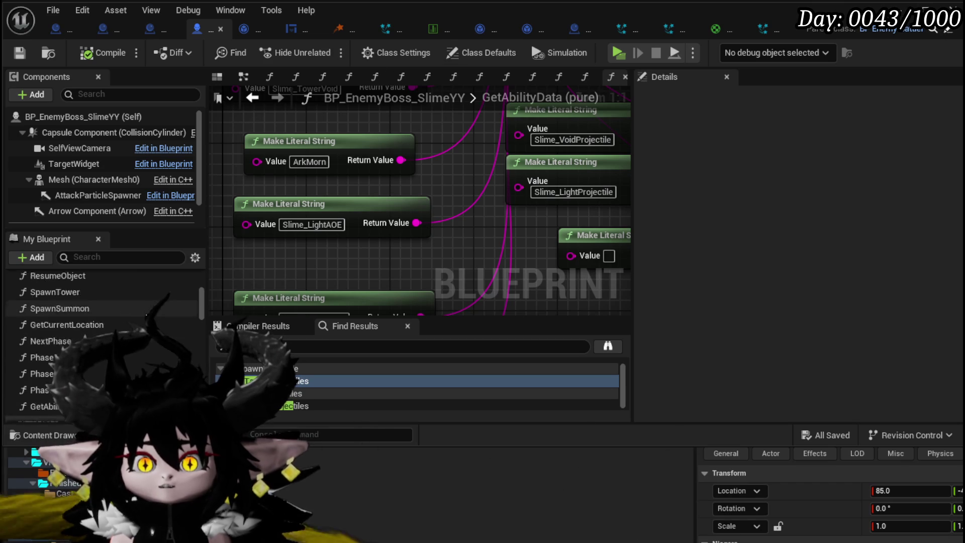
# Open the AbilityTree graph and frame the Spawn Tower and switch nodes.
pyautogui.scroll(3, 156, 321)
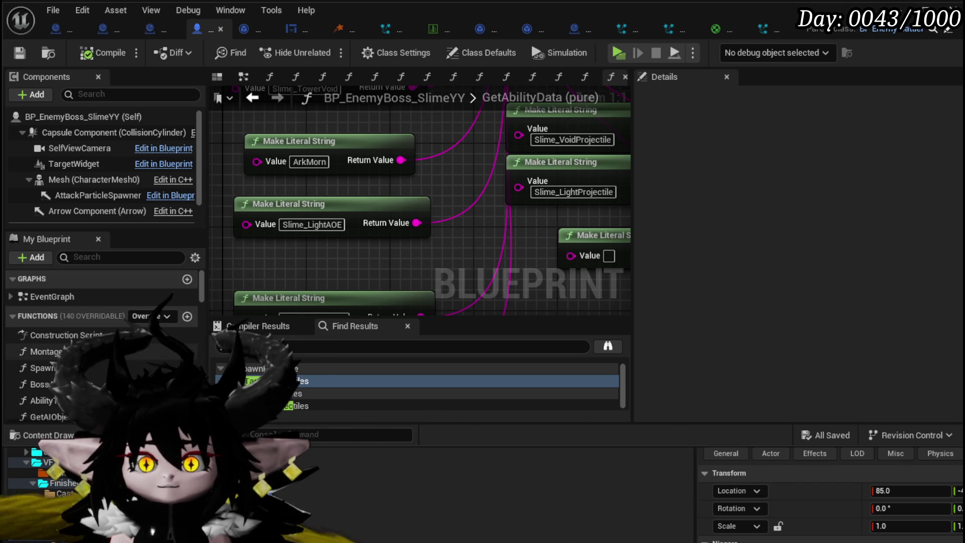
pyautogui.doubleClick(42, 400)
pyautogui.scroll(-2, 363, 285)
pyautogui.moveTo(363, 285); pyautogui.dragTo(295, 243)
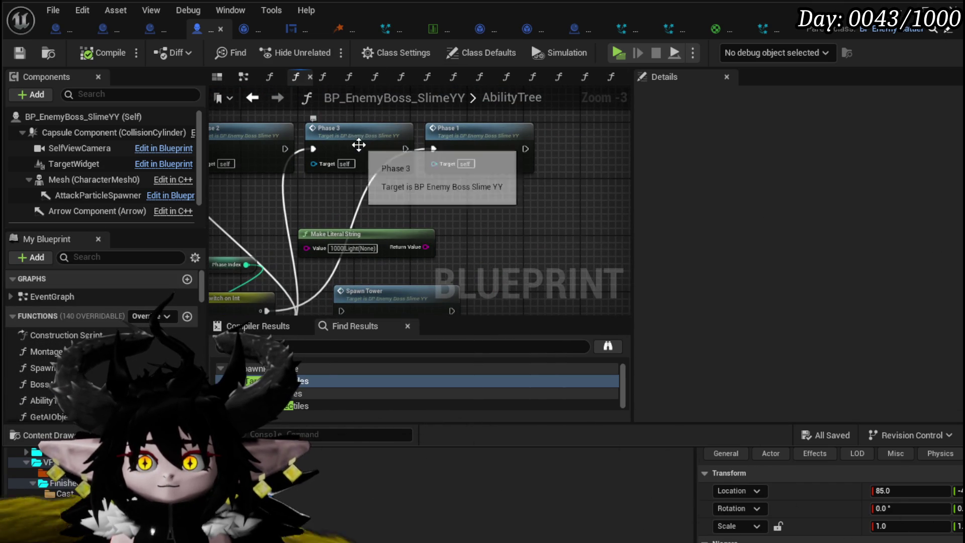
# Stack Phase 2 and Phase 3 under Phase 1, move Spawn Tower down, and save the blueprint.
pyautogui.moveTo(291, 166); pyautogui.dragTo(500, 203)
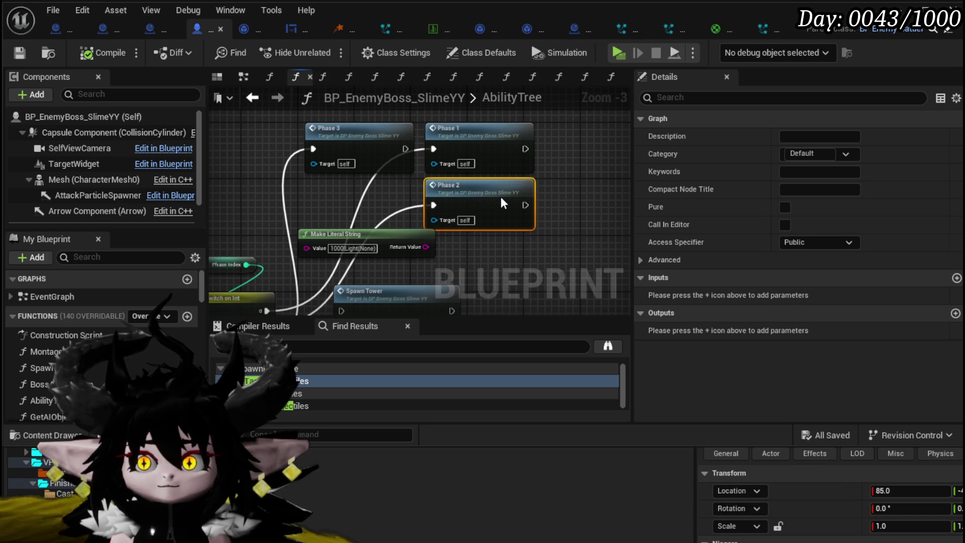
pyautogui.moveTo(387, 235); pyautogui.dragTo(274, 199)
pyautogui.moveTo(371, 145); pyautogui.dragTo(477, 264)
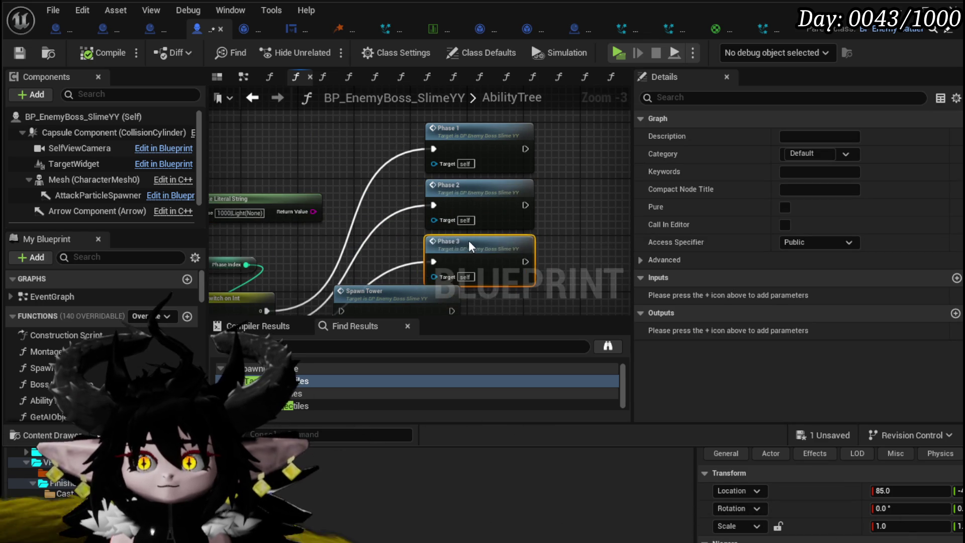
pyautogui.moveTo(362, 291)
pyautogui.mouseDown()
pyautogui.moveTo(402, 201)
pyautogui.moveTo(407, 266)
pyautogui.moveTo(456, 205)
pyautogui.mouseUp()
pyautogui.hotkey('ctrl', 's')
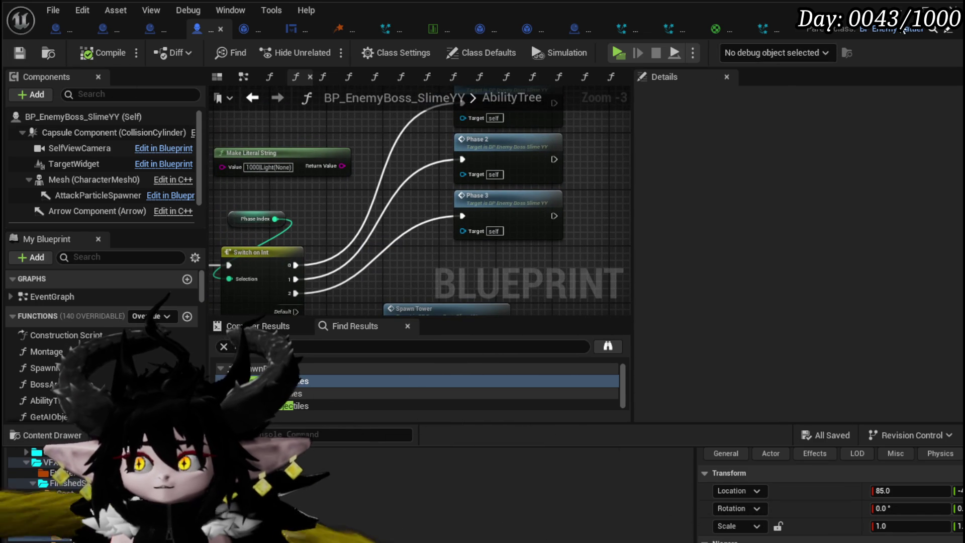
pyautogui.hotkey('alt', 'Tab')
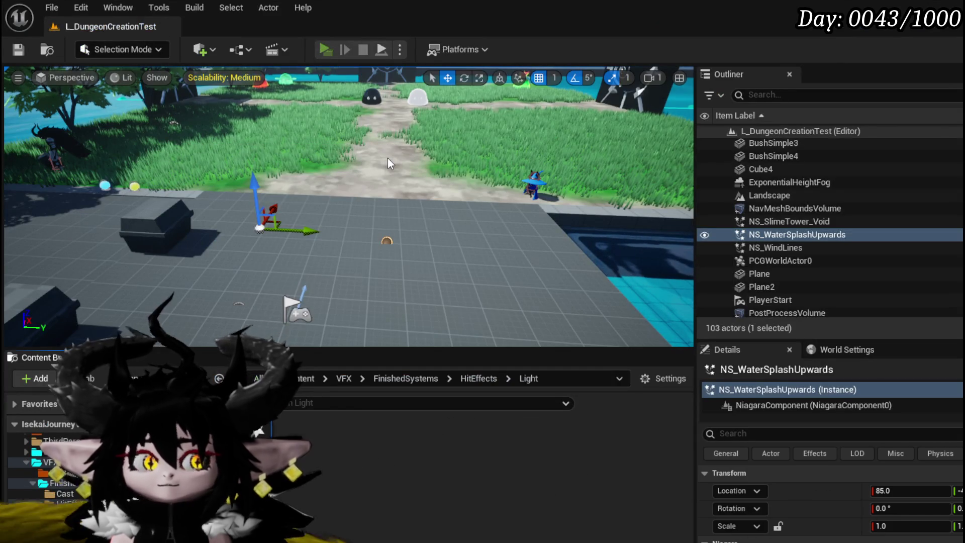
# Playtest the level against the slimes, casting the water splash, then stop and save L_DungeonCreationTest.
pyautogui.hotkey('alt', 'Tab')
pyautogui.press('w')
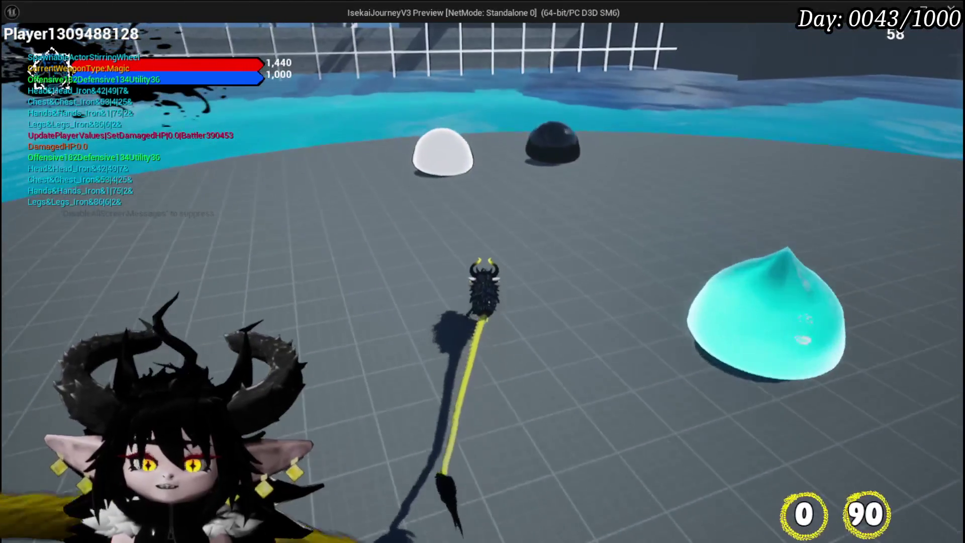
pyautogui.press('w')
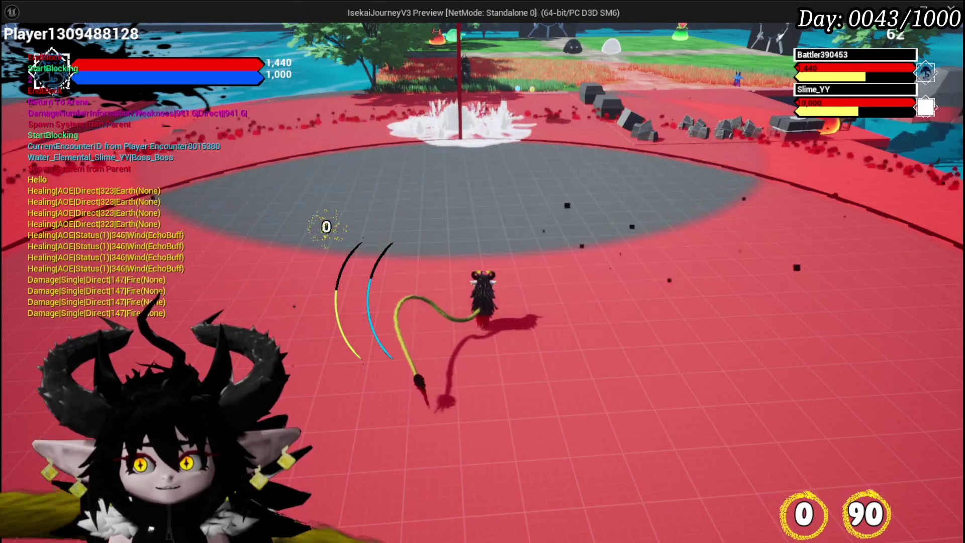
pyautogui.press('Escape')
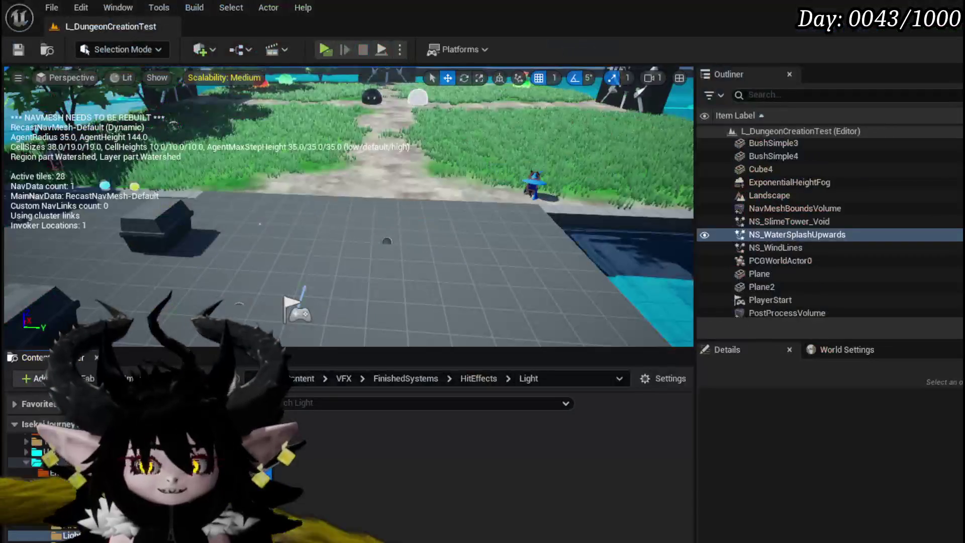
pyautogui.hotkey('ctrl', 's')
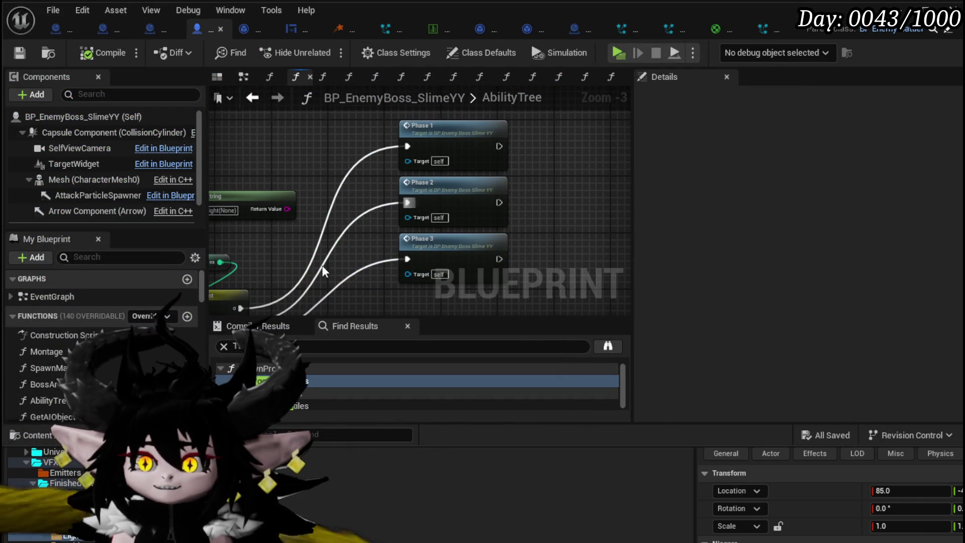
# In Phase1, feed the marker's VFX pin from Light Marker VFX(Small) instead of Big.
pyautogui.doubleClick(454, 144)
pyautogui.scroll(2, 402, 213)
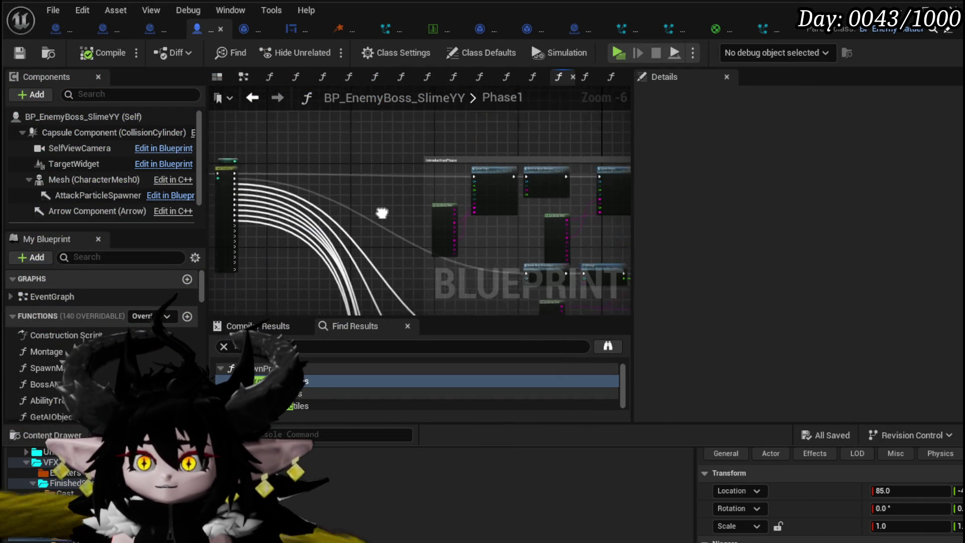
pyautogui.moveTo(362, 188)
pyautogui.mouseDown()
pyautogui.moveTo(290, 225)
pyautogui.moveTo(228, 200)
pyautogui.mouseUp()
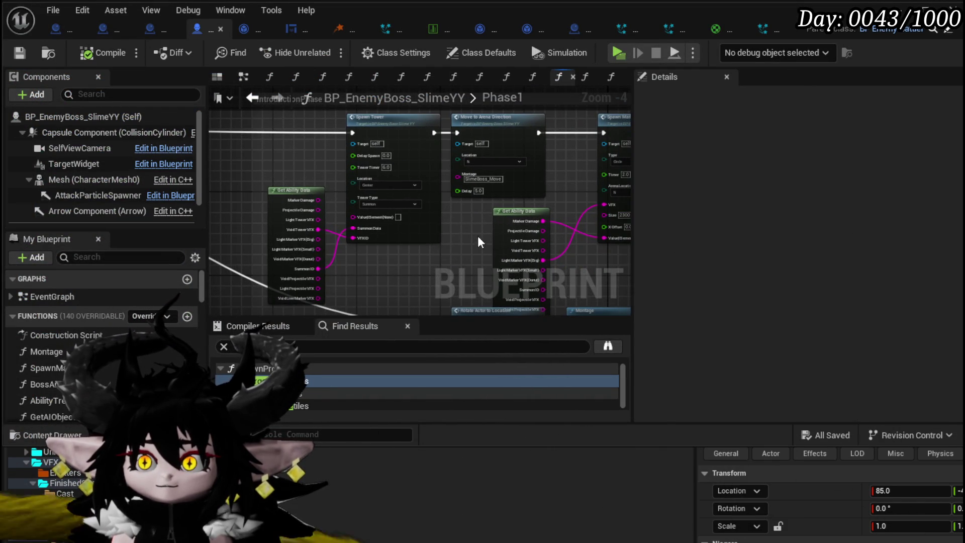
pyautogui.scroll(3, 479, 239)
pyautogui.moveTo(360, 289); pyautogui.dragTo(459, 173)
# Compile the boss blueprint, close M_Beam_Voronoi, and bring up NS_WaterSplashUpwards.
pyautogui.scroll(-2, 396, 183)
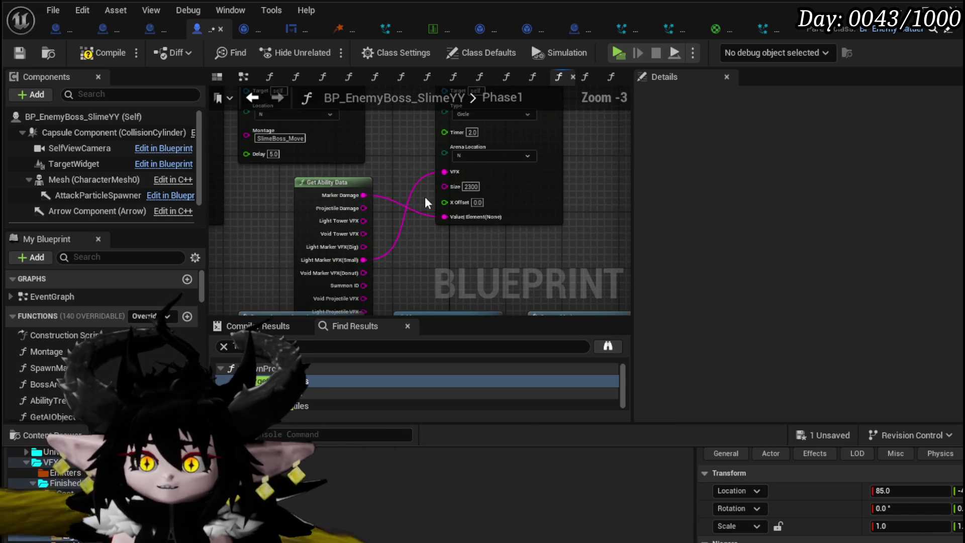
pyautogui.click(101, 52)
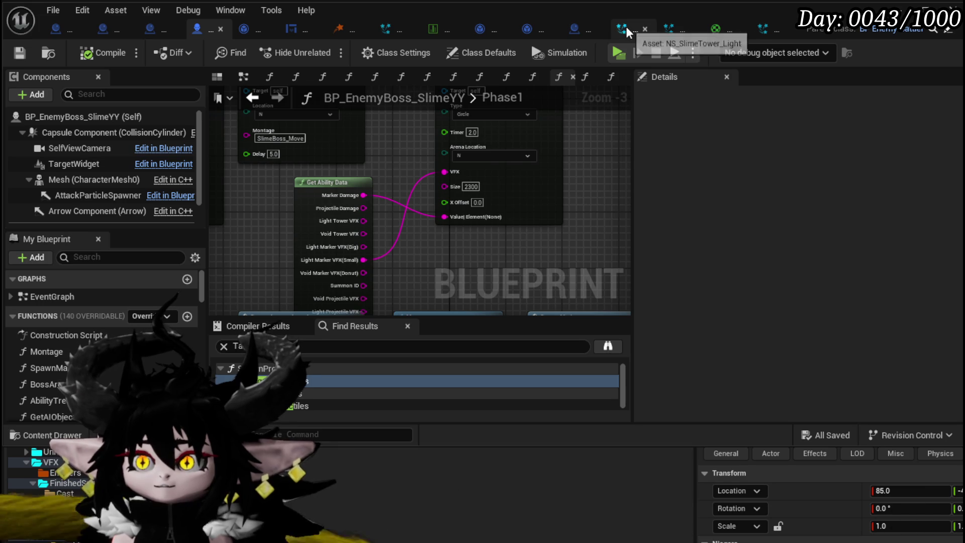
pyautogui.click(738, 30)
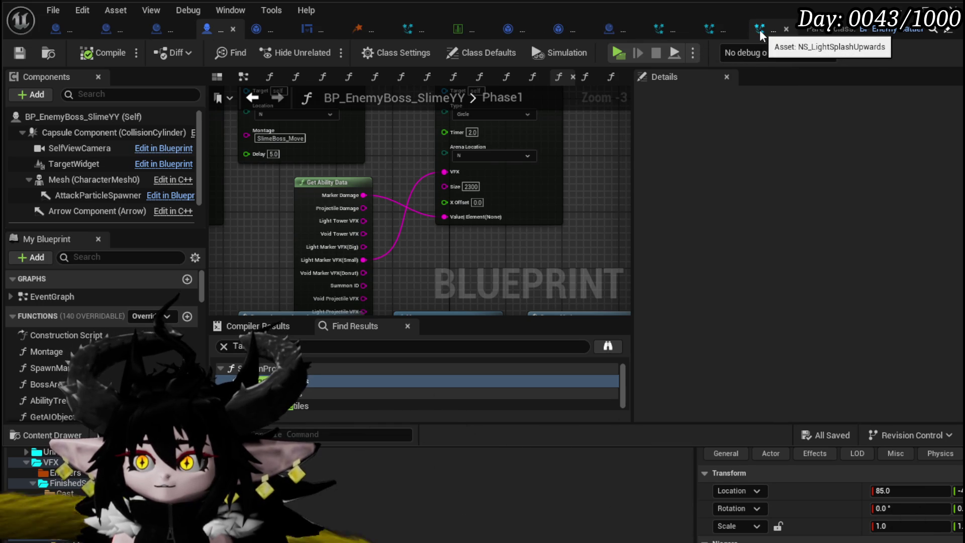
pyautogui.click(760, 30)
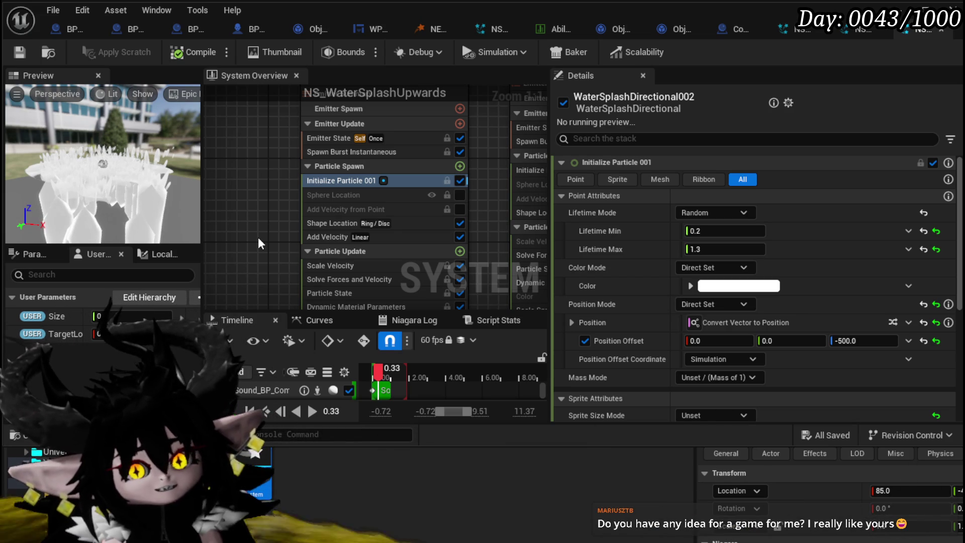
# Save NS_WaterSplashUpwards, go back to L_DungeonCreationTest, and fly the camera toward the PlayerStart.
pyautogui.click(20, 51)
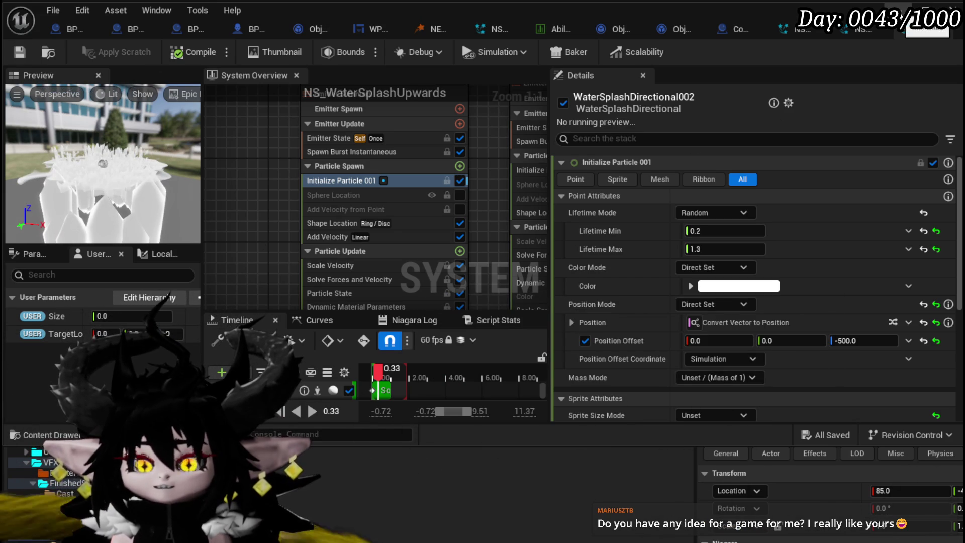
pyautogui.click(927, 29)
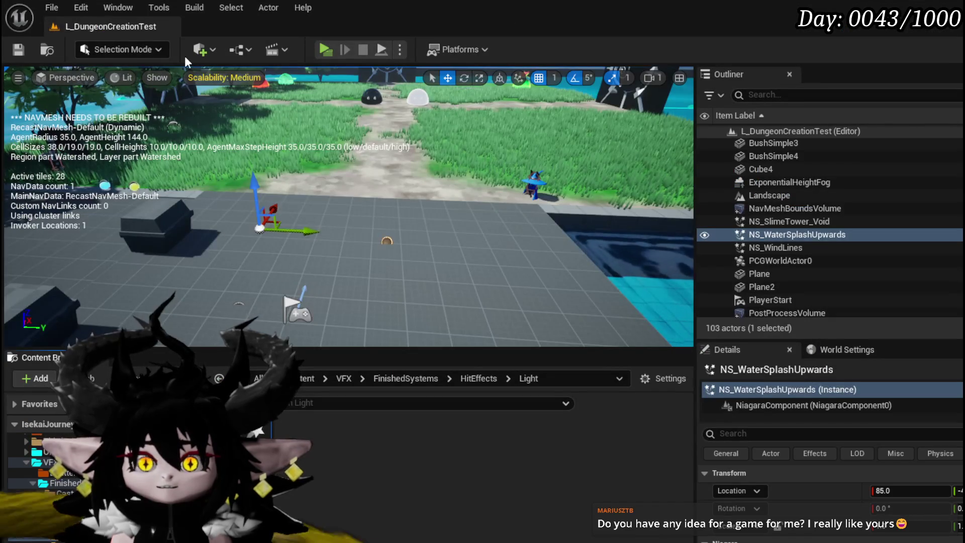
pyautogui.press('w')
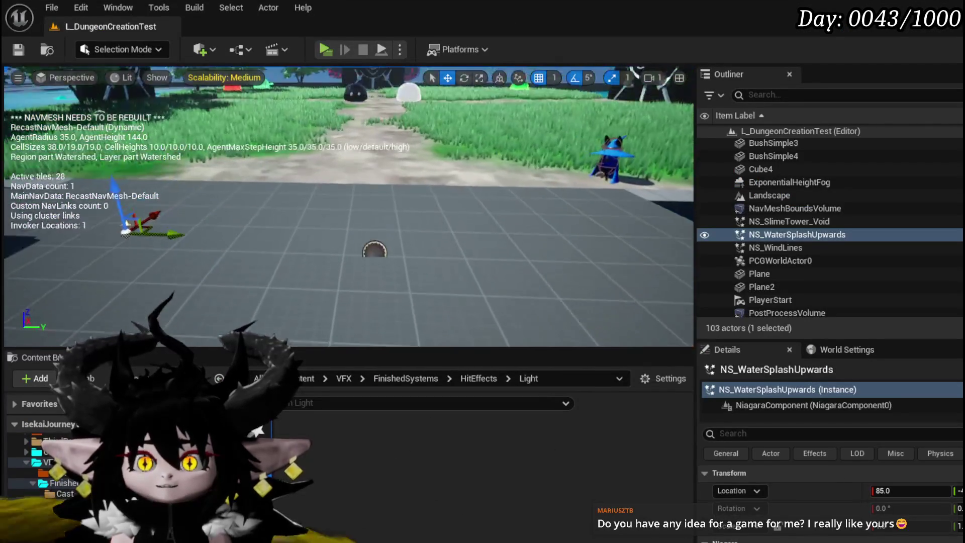
pyautogui.press('s')
pyautogui.press('s')
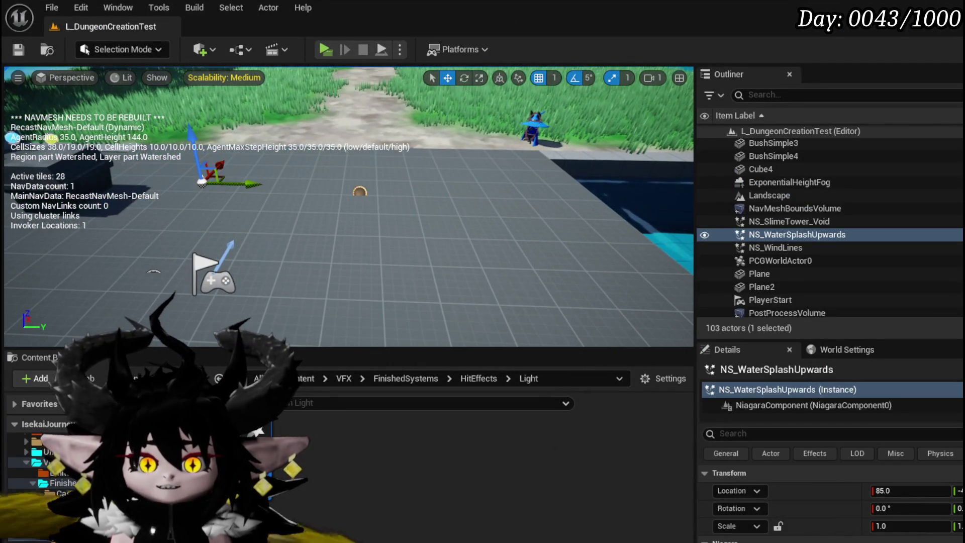
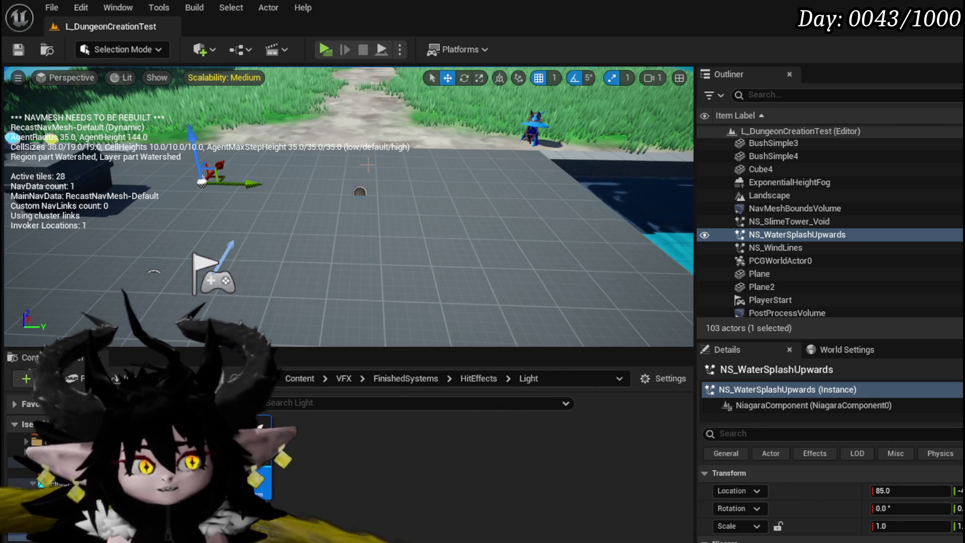
# Save all, then launch L_DungeonCreationTest in a new-window play session and walk the character forward.
pyautogui.hotkey('ctrl', 's')
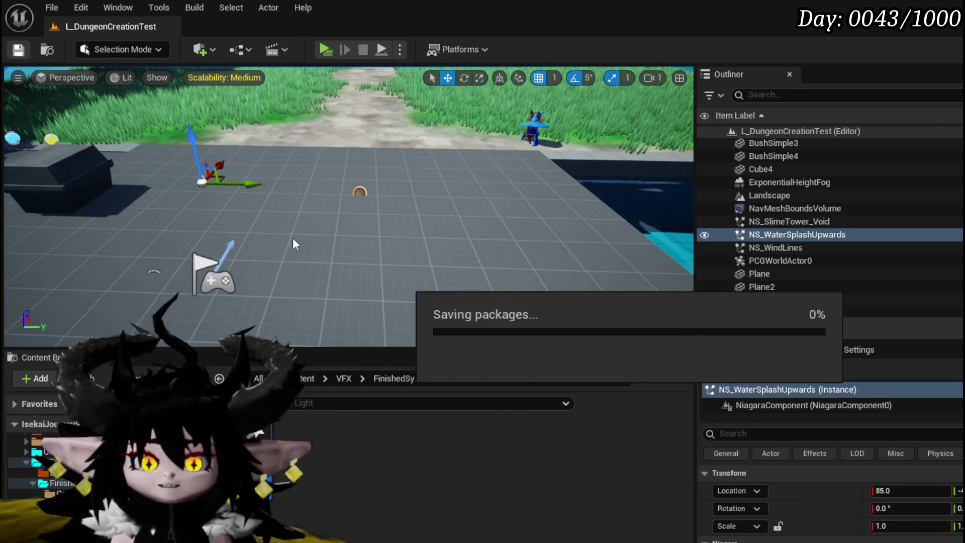
pyautogui.scroll(-5, 349, 207)
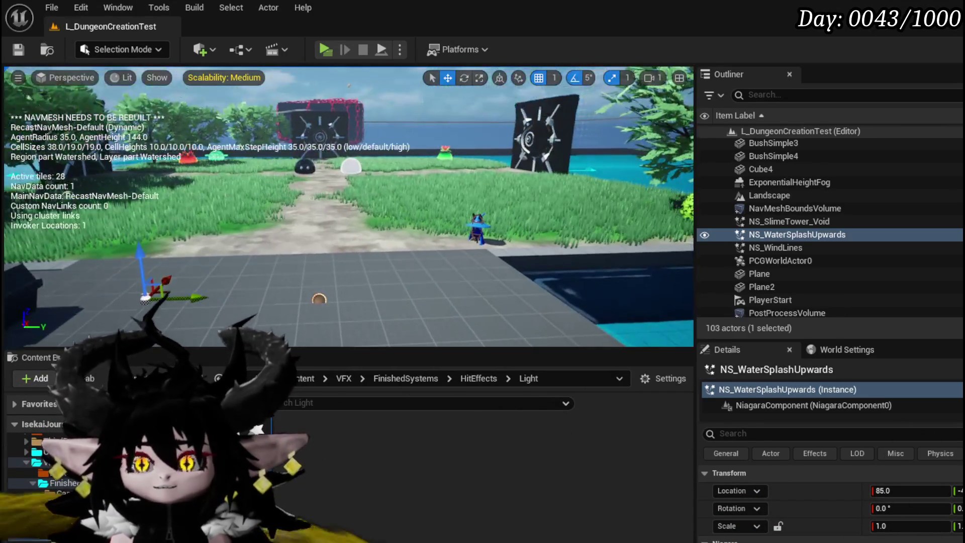
pyautogui.moveTo(348, 206); pyautogui.dragTo(301, 176)
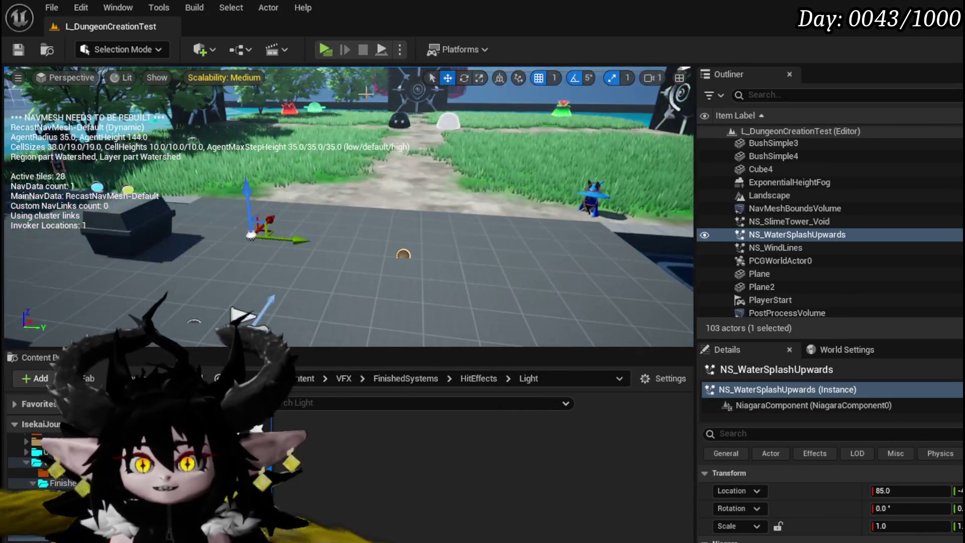
pyautogui.click(323, 47)
pyautogui.press('w')
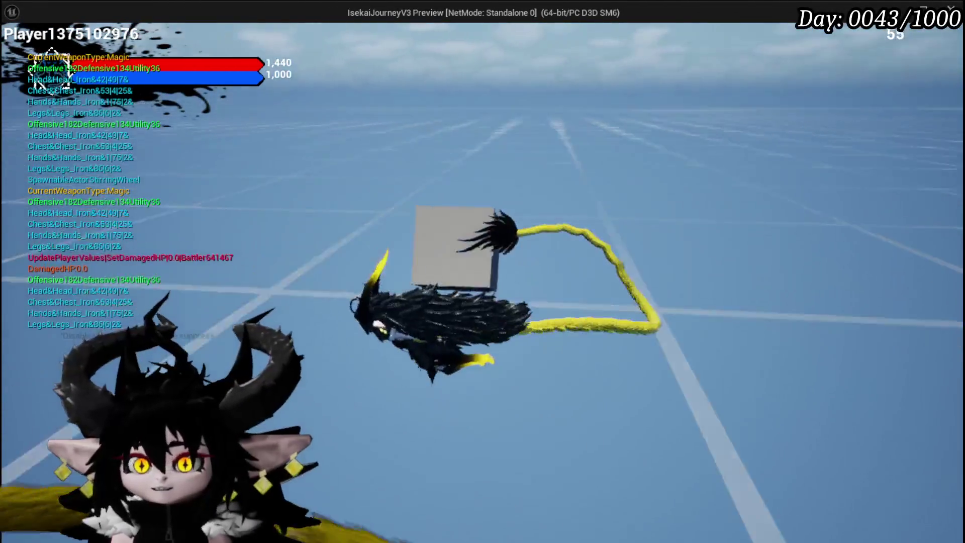
# Enter build mode, load the saved ship with BuildSavedShip, and select its wheel piece.
pyautogui.press('b')
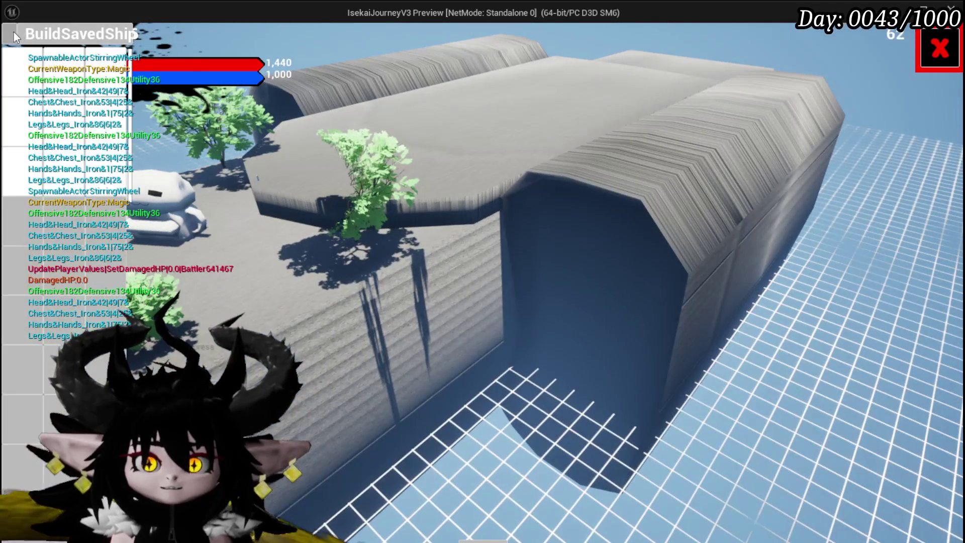
pyautogui.click(14, 32)
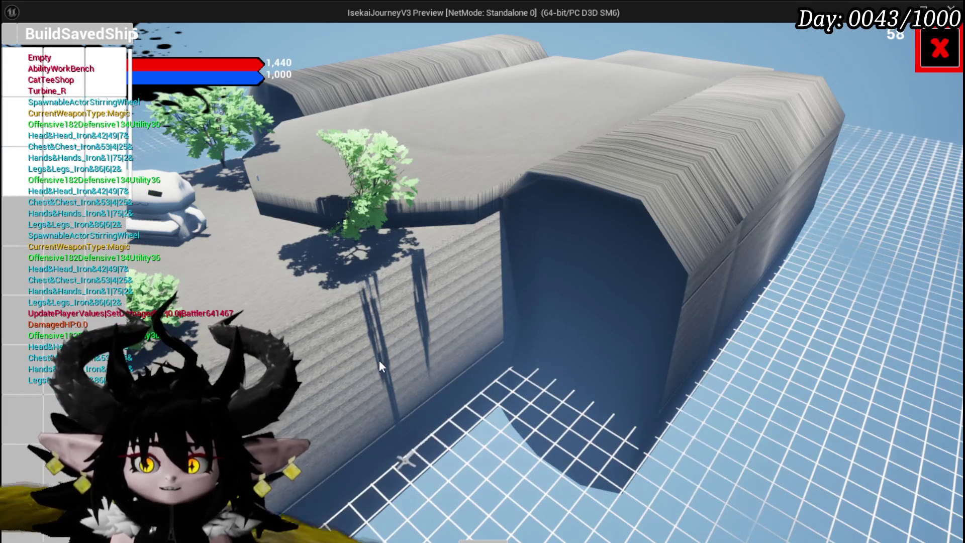
pyautogui.click(379, 360)
pyautogui.click(403, 460)
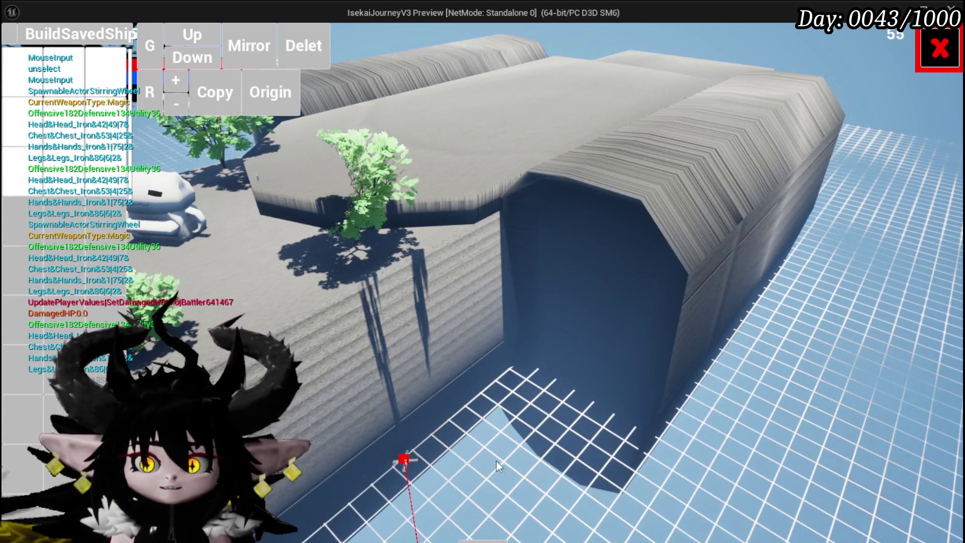
# Enlarge the wheel piece five times with '+', then leave build mode back to the player view.
pyautogui.click(177, 83)
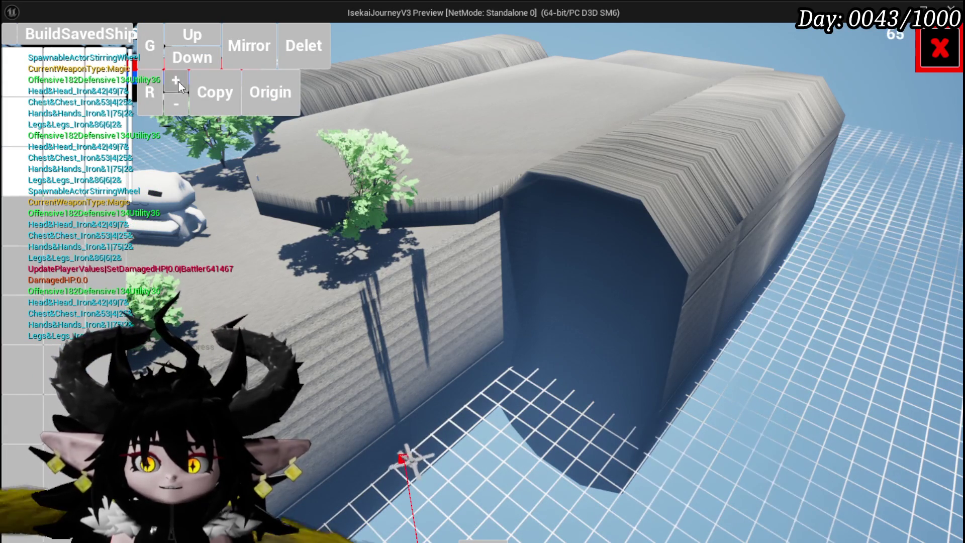
pyautogui.click(179, 81)
pyautogui.click(179, 81)
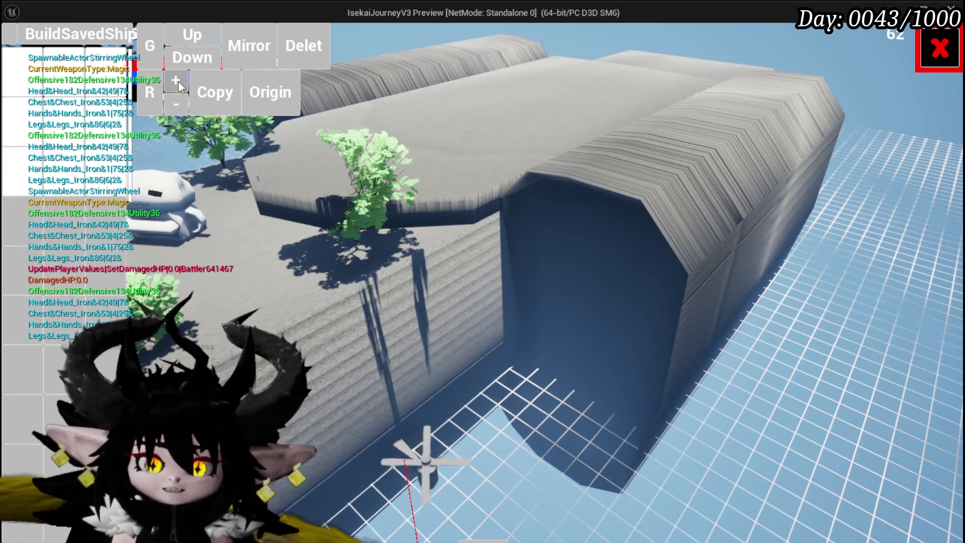
pyautogui.click(179, 82)
pyautogui.click(178, 81)
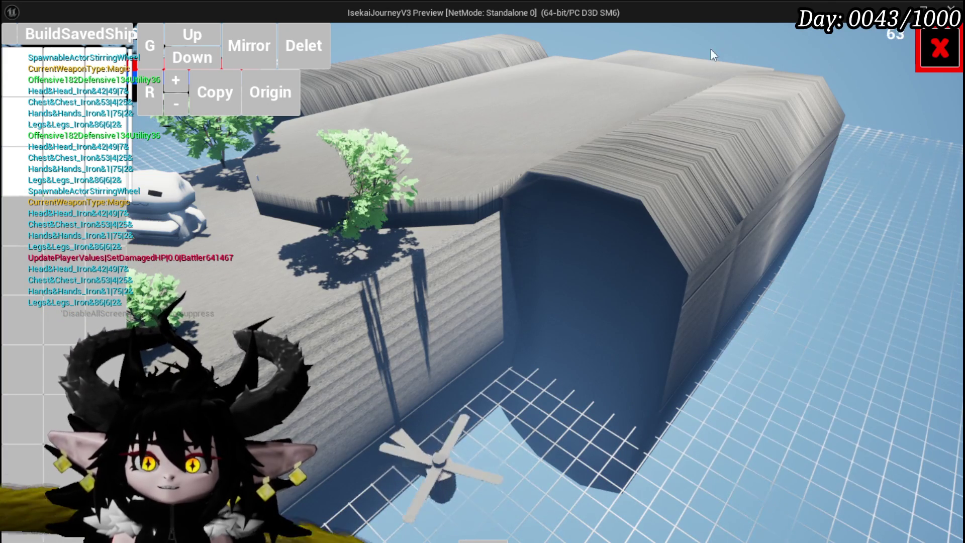
pyautogui.click(930, 58)
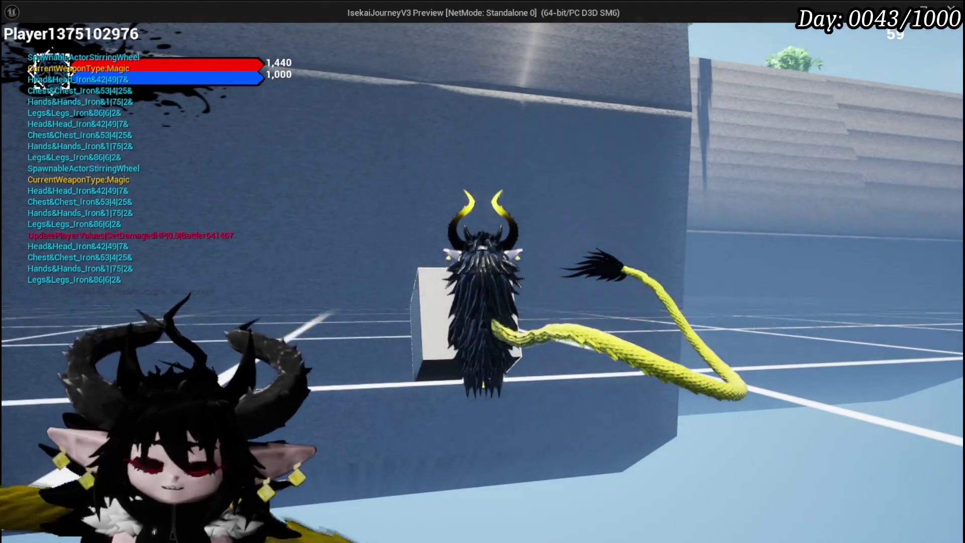
pyautogui.press('Escape')
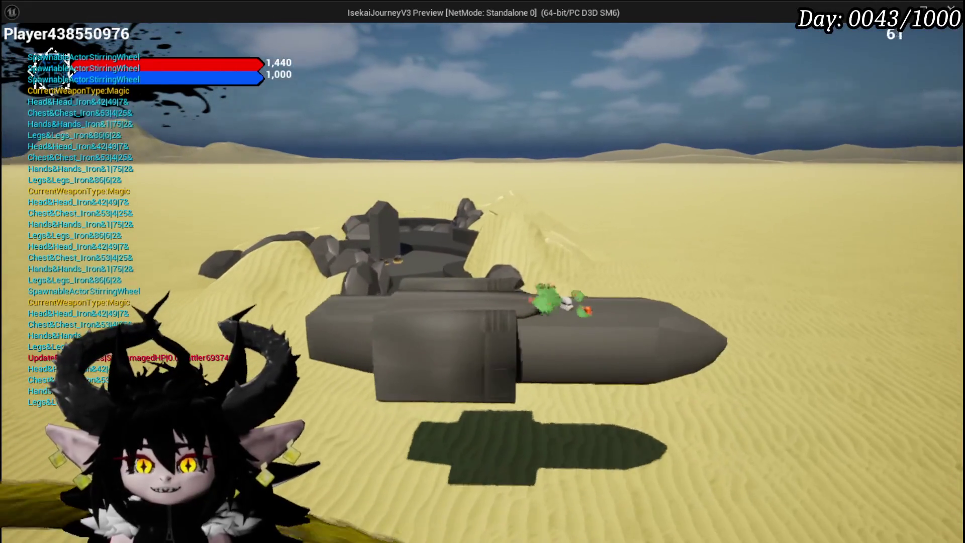
# Steer the vehicle left, then right across the desert toward the rocky crater, and stop the play session.
pyautogui.press('a')
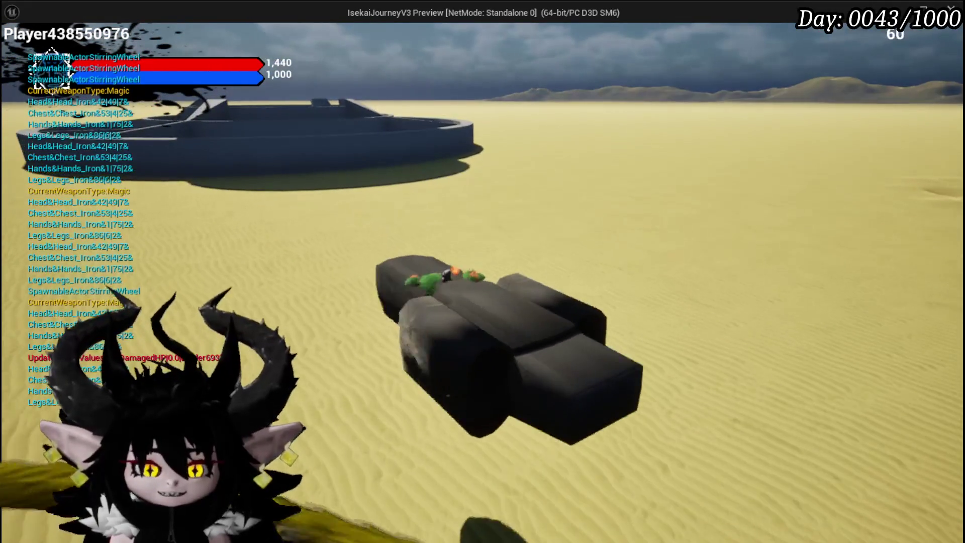
pyautogui.press('d')
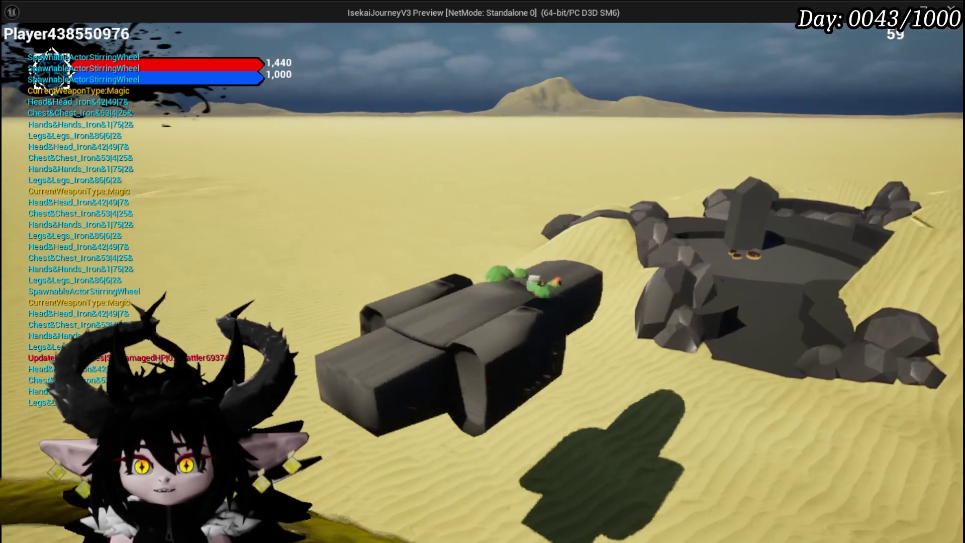
pyautogui.press('d')
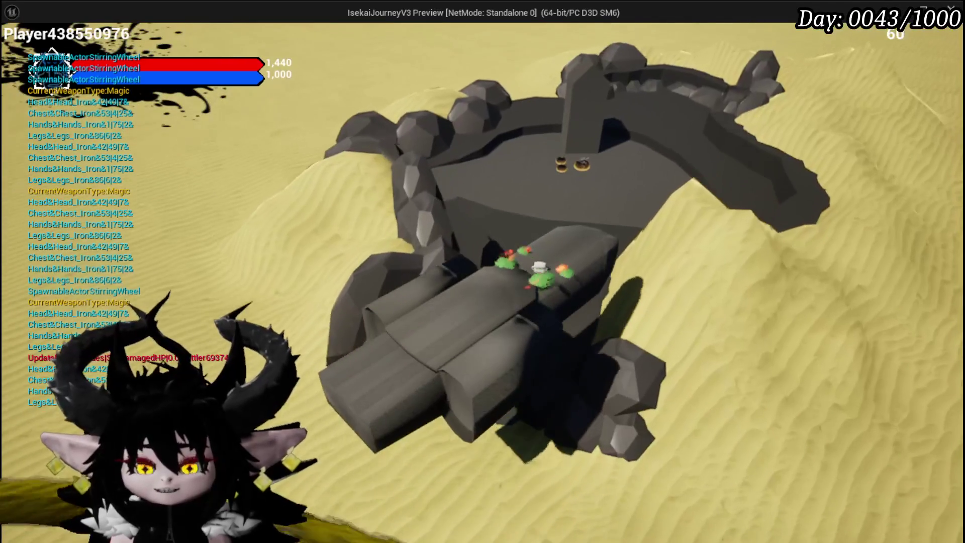
pyautogui.press('Escape')
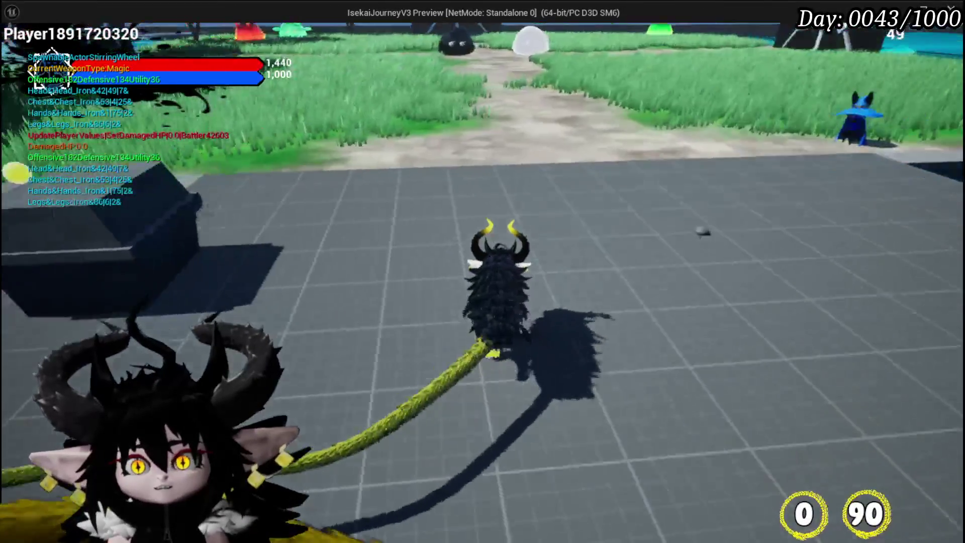
# Bring up the EQUIPMENT screen to review HP 1,440 and the gear slots, then close it.
pyautogui.press('Tab')
pyautogui.click(46, 40)
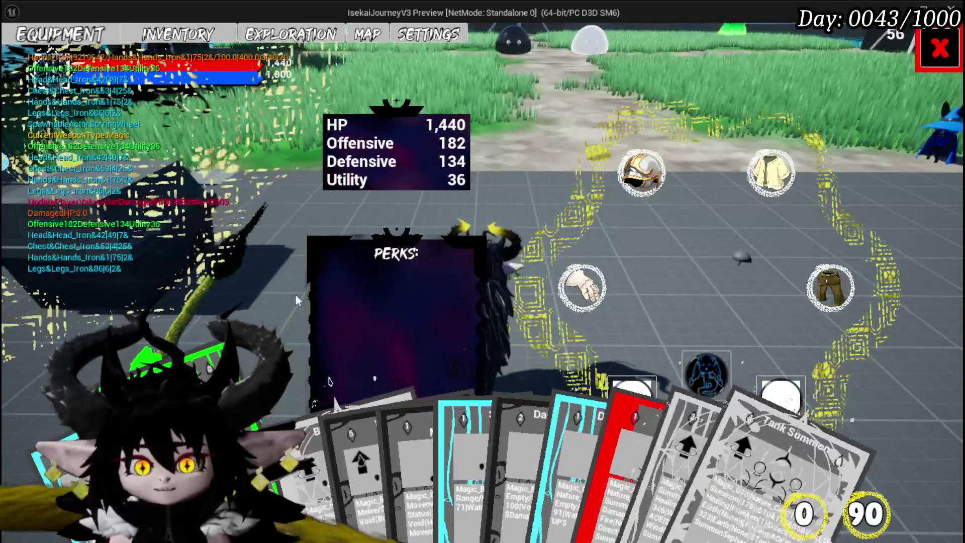
pyautogui.click(937, 50)
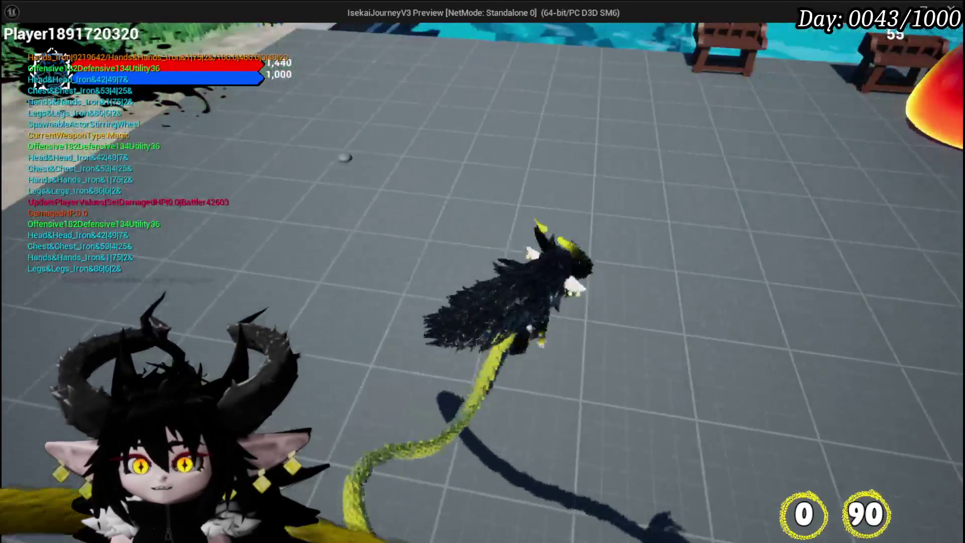
# Walk to the benches, select the magic ability set, and open the SpeedUP special effect for editing.
pyautogui.press('w')
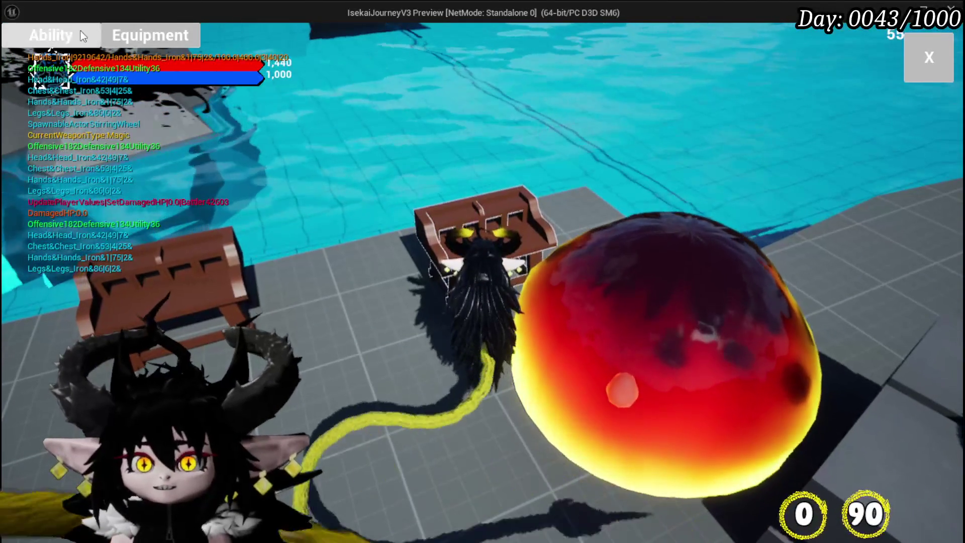
pyautogui.click(50, 35)
pyautogui.click(95, 100)
pyautogui.click(105, 131)
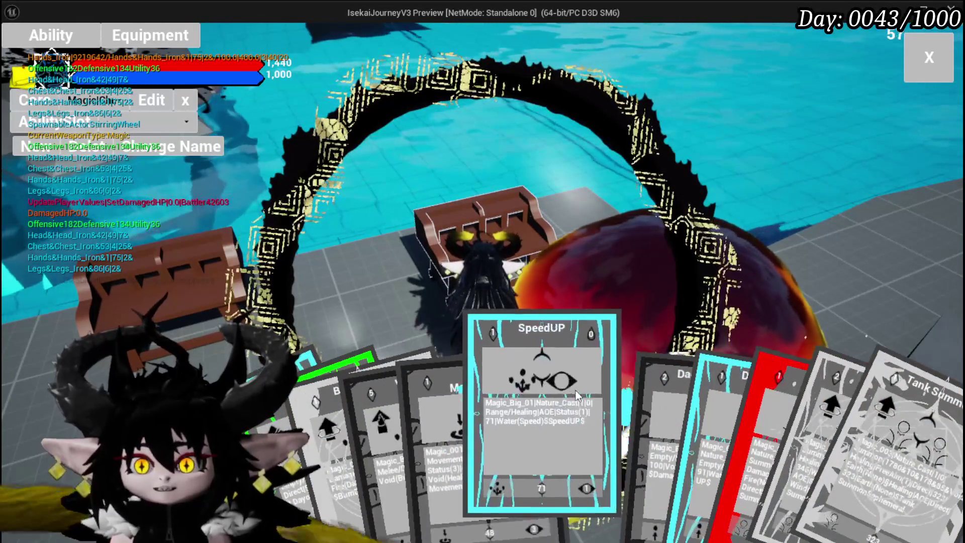
pyautogui.click(577, 391)
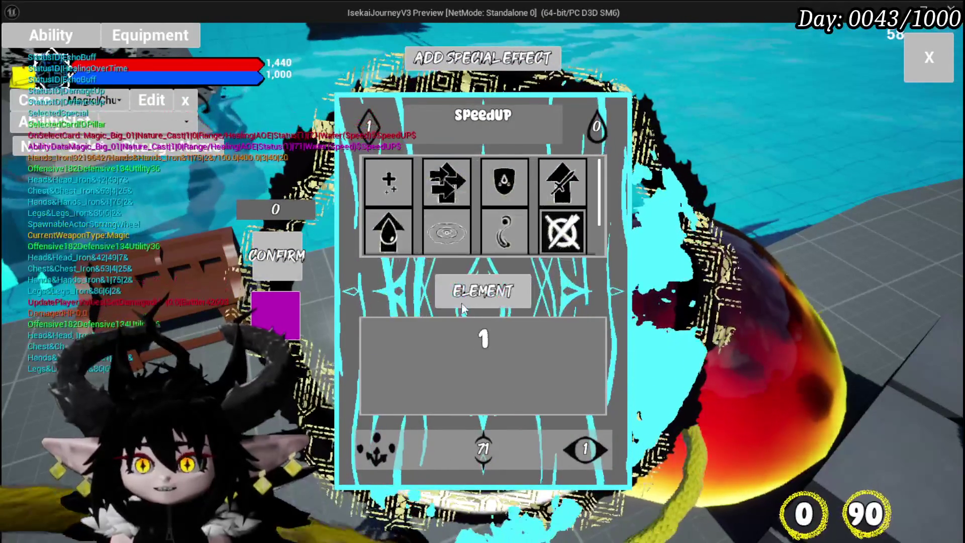
# Set the effect to Earth element, Direct Hit ability type, and single-target targeting.
pyautogui.click(471, 297)
pyautogui.click(511, 185)
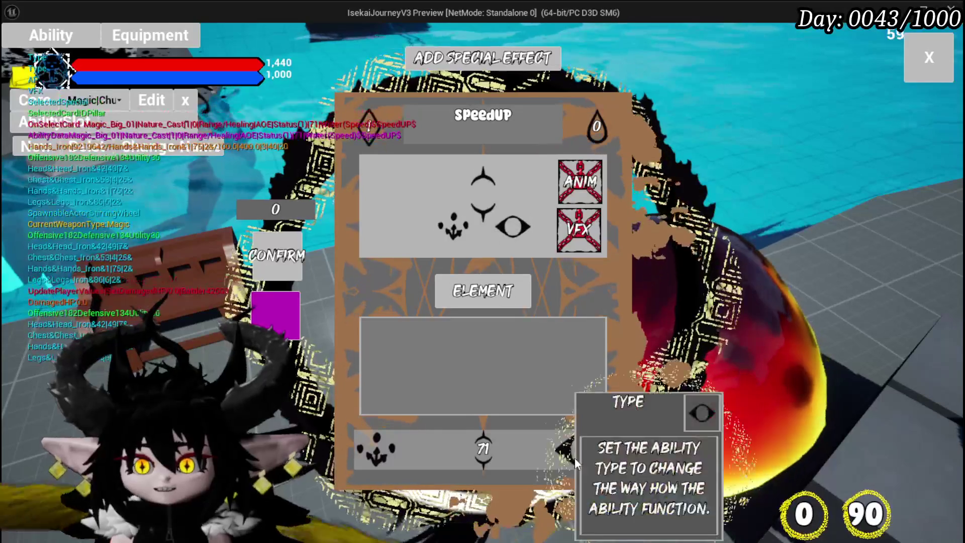
pyautogui.click(570, 382)
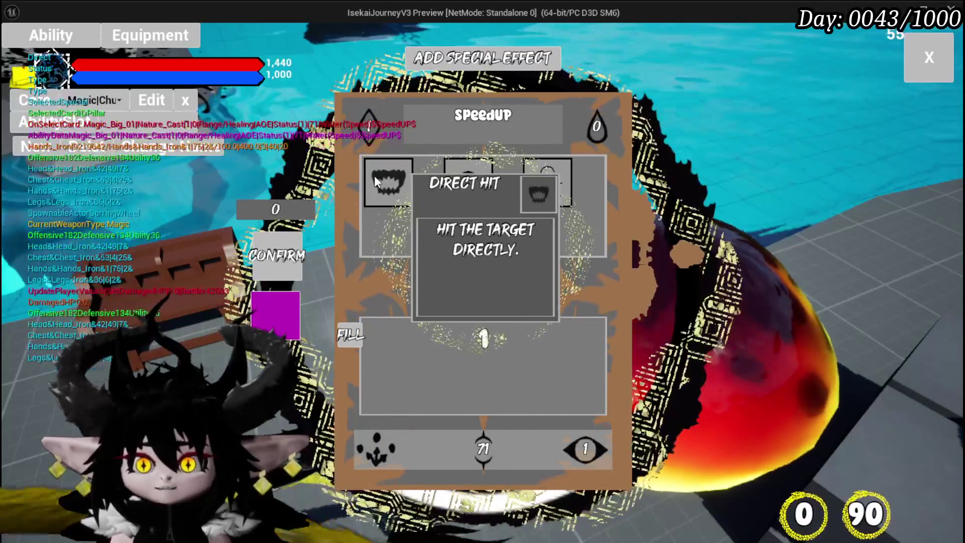
pyautogui.click(388, 182)
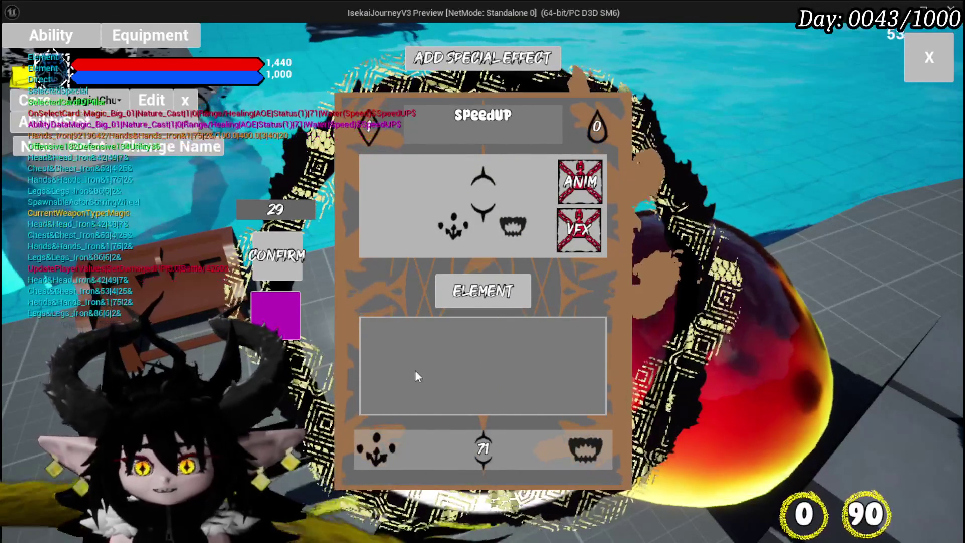
pyautogui.click(395, 458)
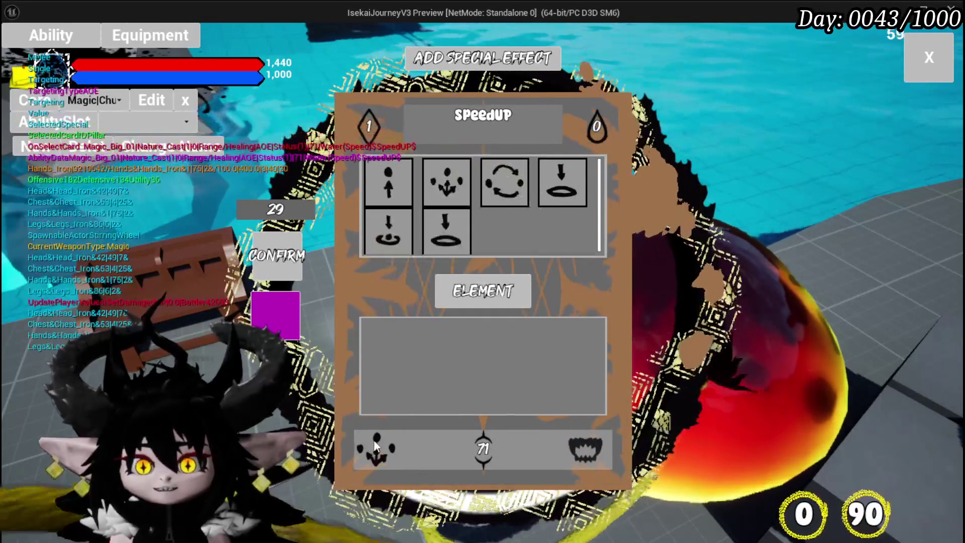
pyautogui.click(388, 184)
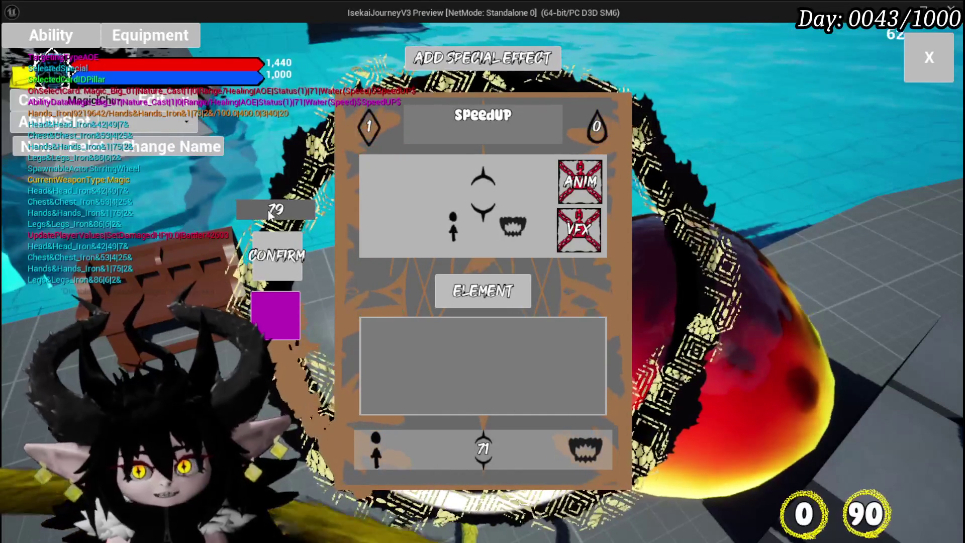
# Review the mana and ability point values and set the ability points to 0.
pyautogui.click(597, 126)
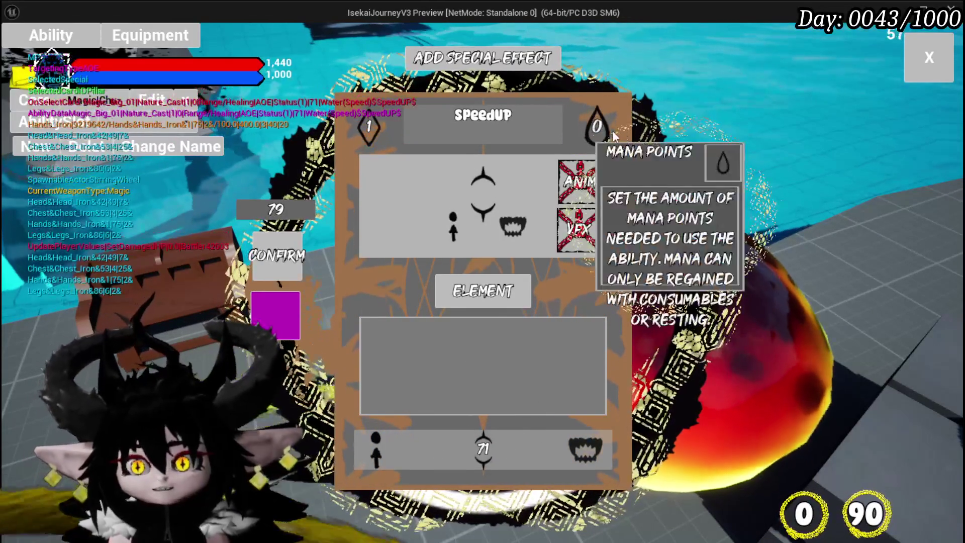
pyautogui.click(368, 123)
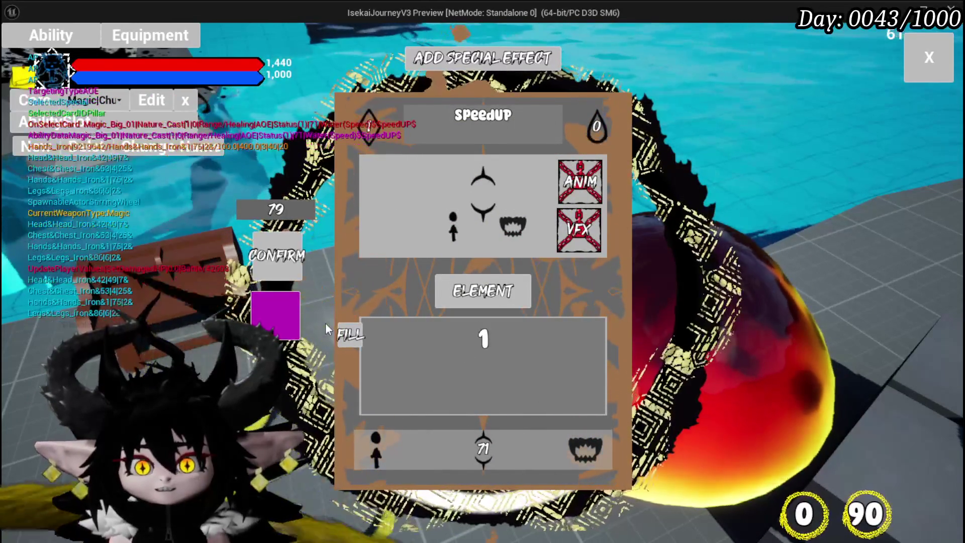
pyautogui.click(596, 127)
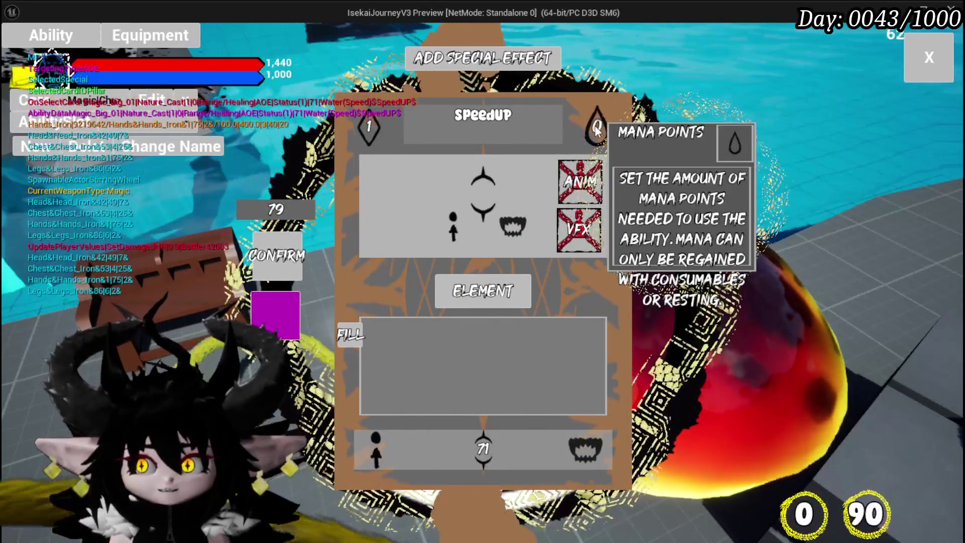
pyautogui.click(370, 125)
pyautogui.click(485, 337)
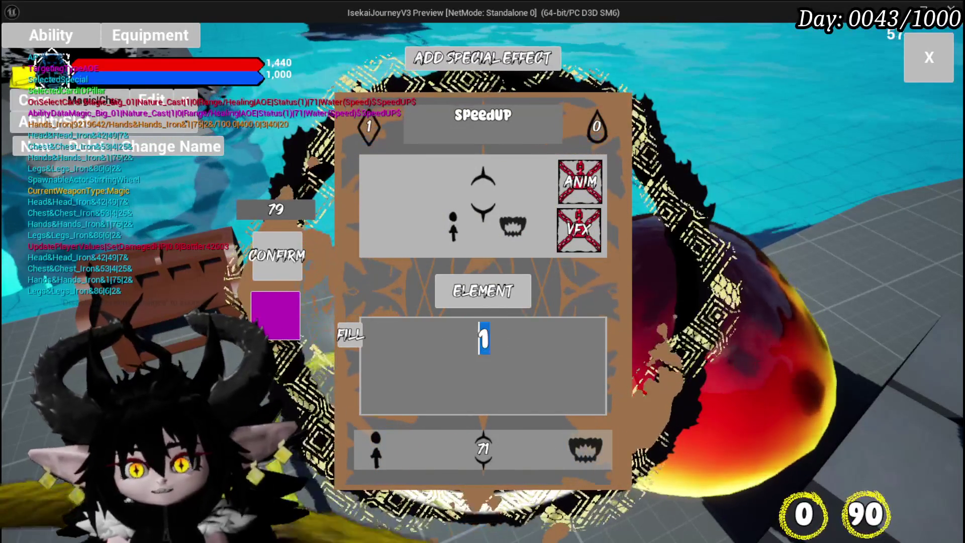
pyautogui.write('0')
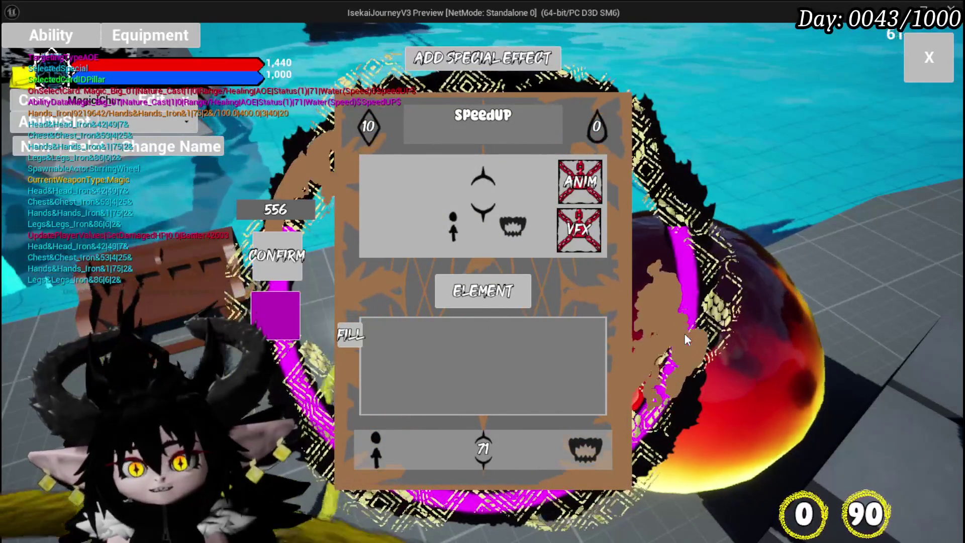
pyautogui.click(387, 117)
# Swap the special effect to SingleEarthHit.
pyautogui.moveTo(574, 132)
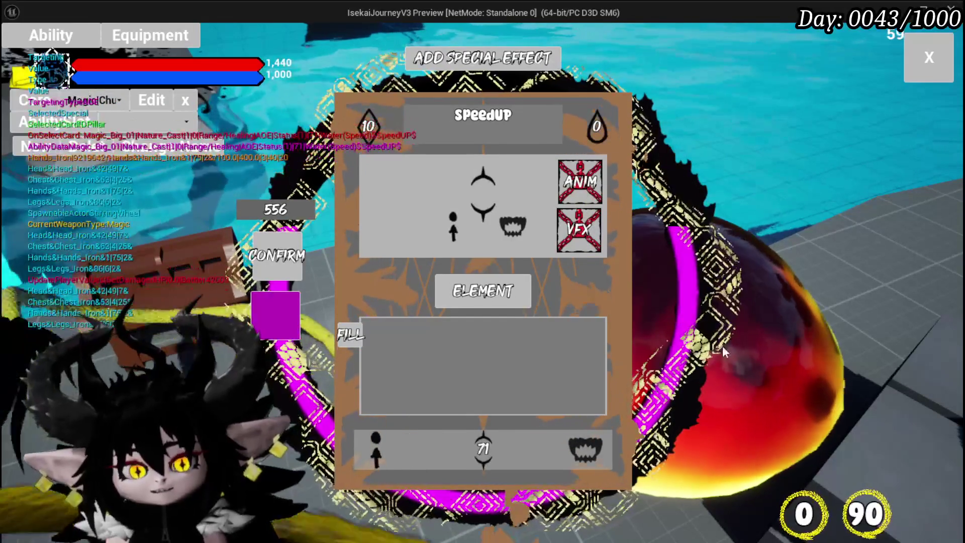
pyautogui.moveTo(561, 187)
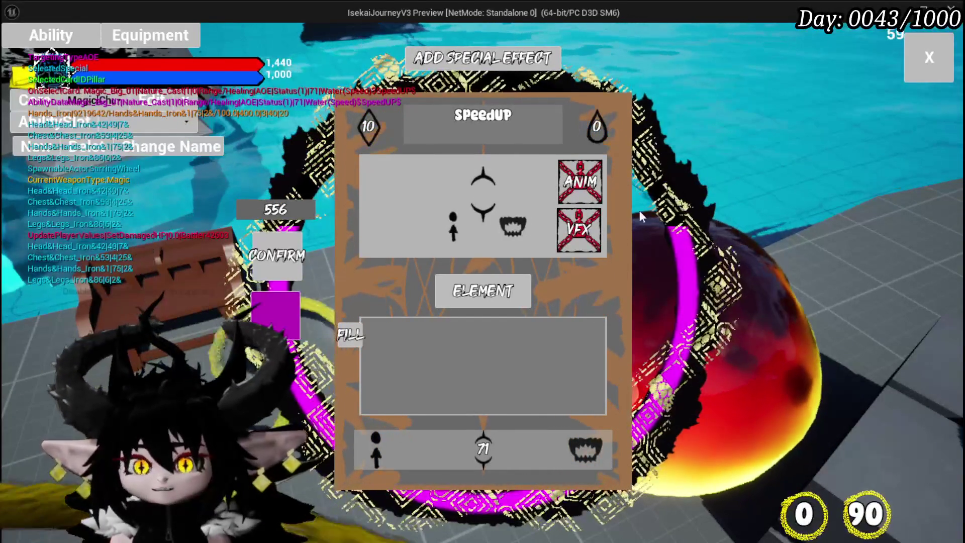
pyautogui.moveTo(589, 232)
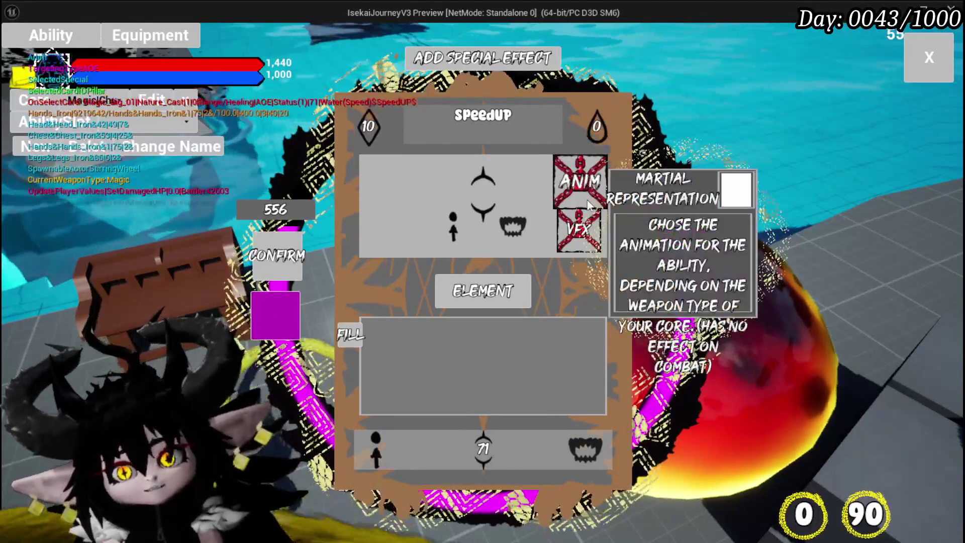
pyautogui.moveTo(583, 203)
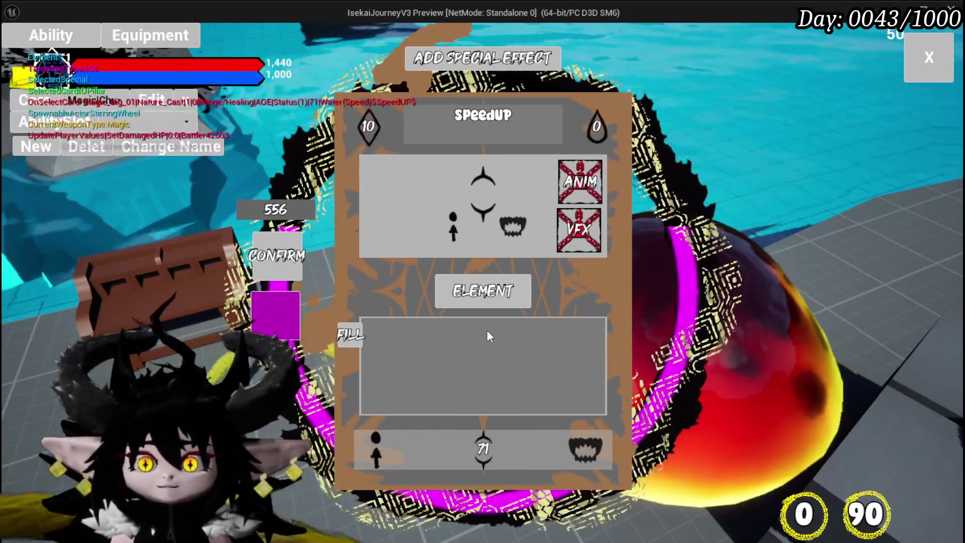
pyautogui.click(486, 445)
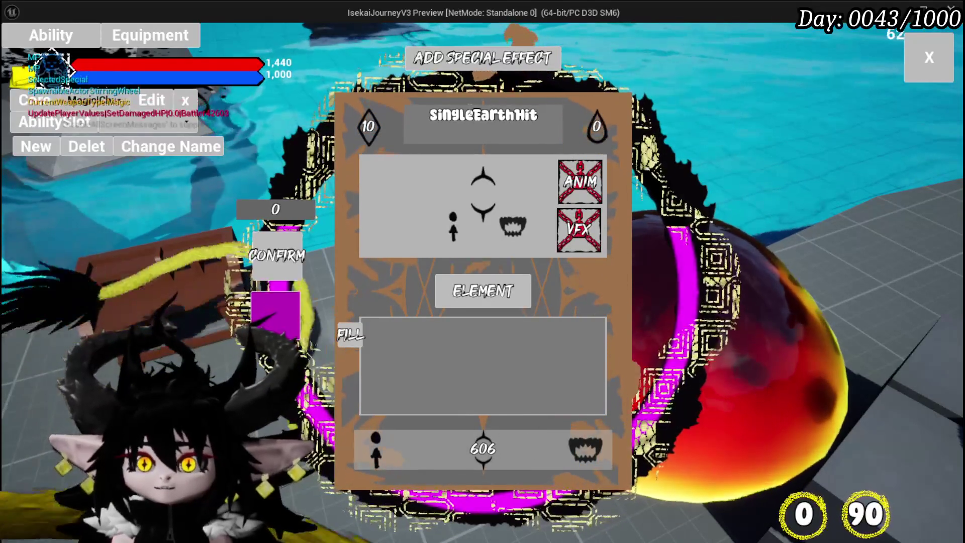
# Rename the ability to EarthHit, confirm it, close the editor, and reopen Equipment.
pyautogui.click(470, 115)
pyautogui.press('BackSpace')
pyautogui.press('BackSpace')
pyautogui.press('BackSpace')
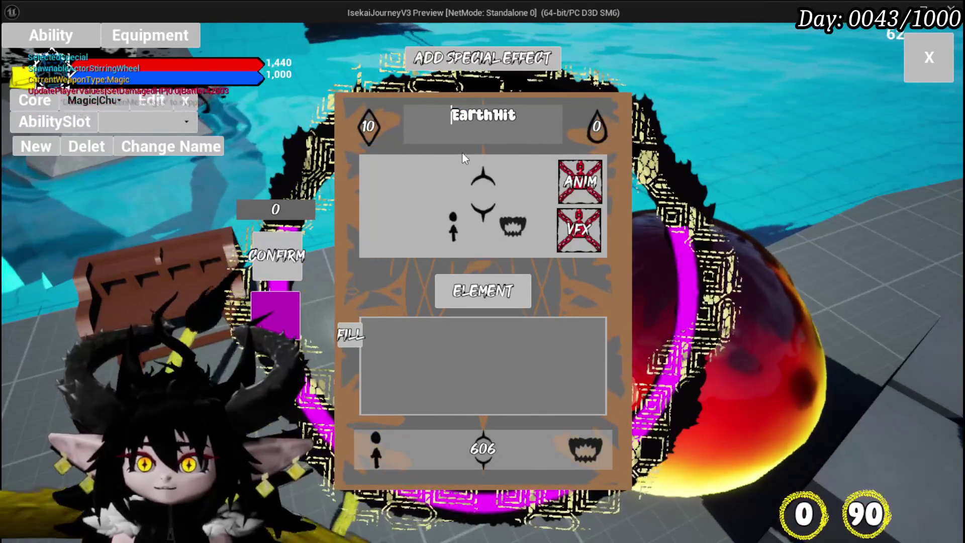
pyautogui.moveTo(400, 462)
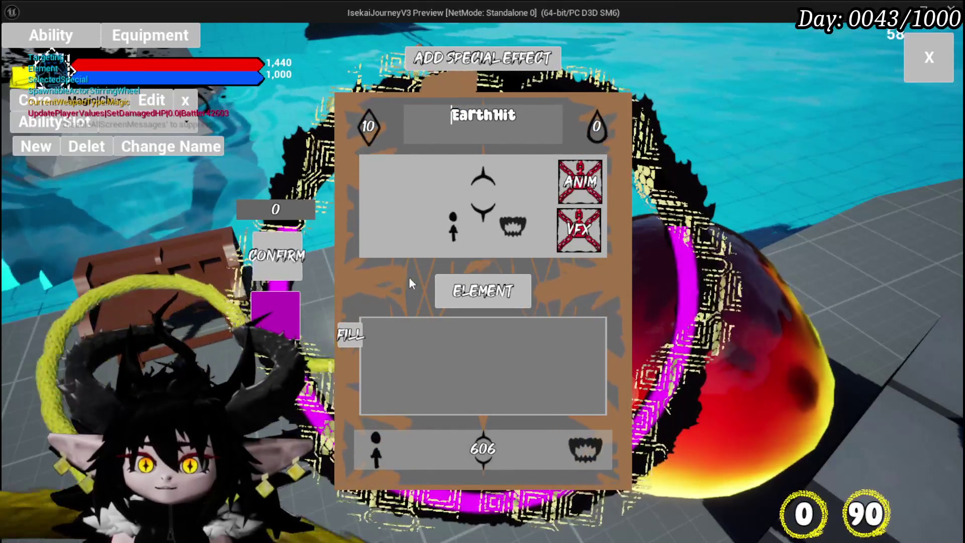
pyautogui.click(280, 256)
pyautogui.click(948, 69)
pyautogui.press('Tab')
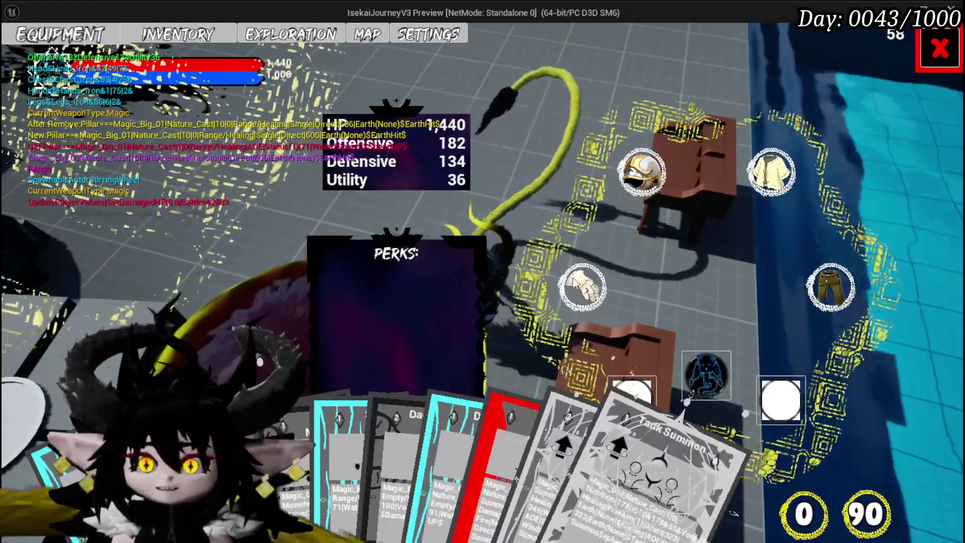
# Close the Equipment screen and walk the character off the stone floor onto the grass.
pyautogui.moveTo(439, 435)
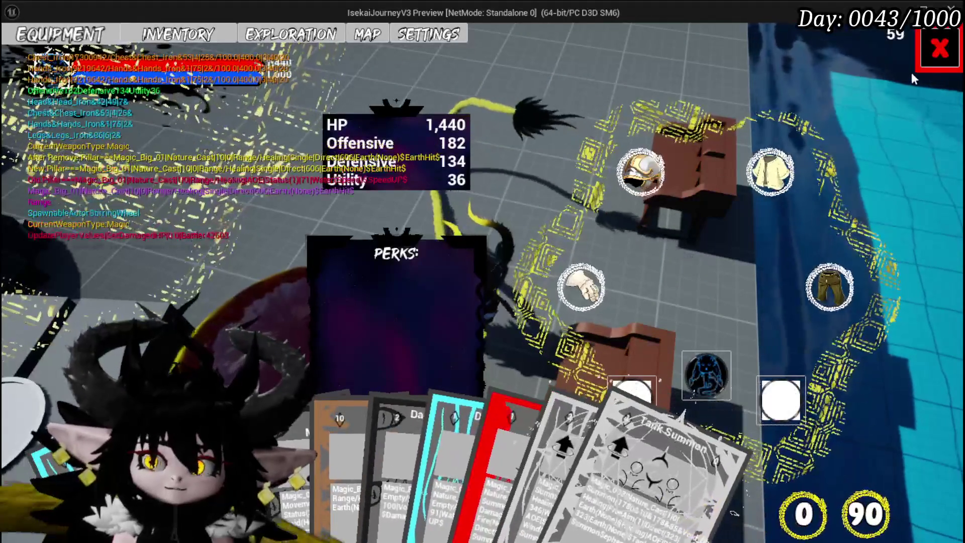
pyautogui.click(937, 48)
pyautogui.press('w')
pyautogui.press('w')
pyautogui.press('w')
pyautogui.press('w')
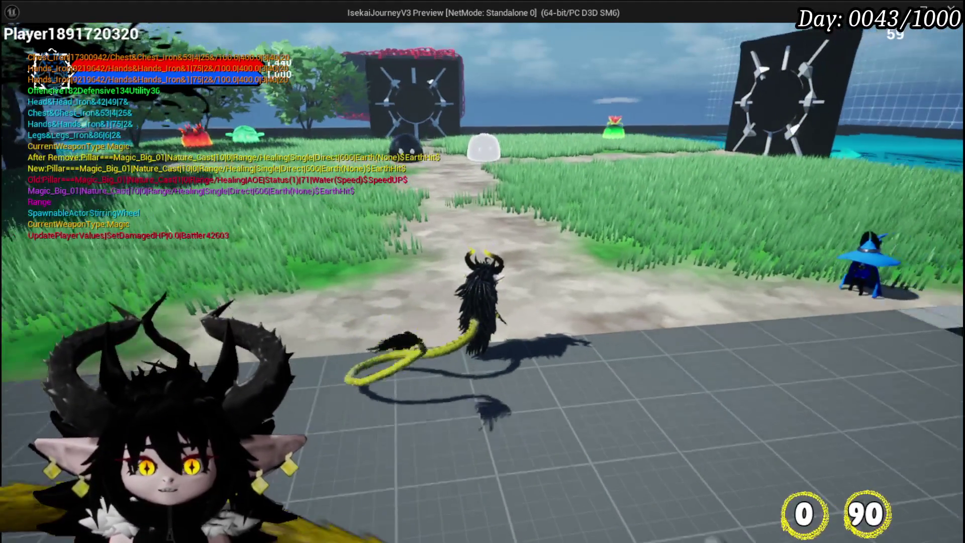
# Run to the dark gate and interact to show destination cards such as WindMill.
pyautogui.press('a')
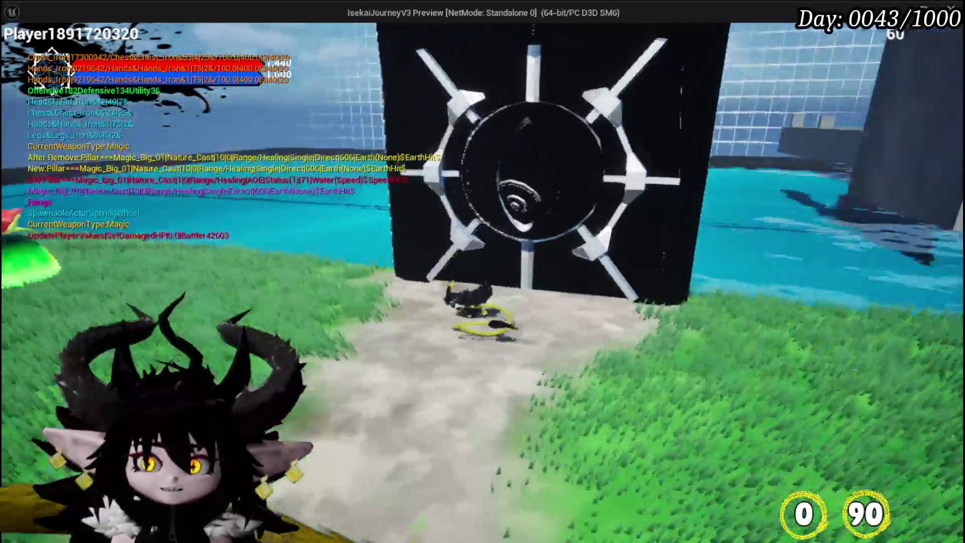
pyautogui.press('e')
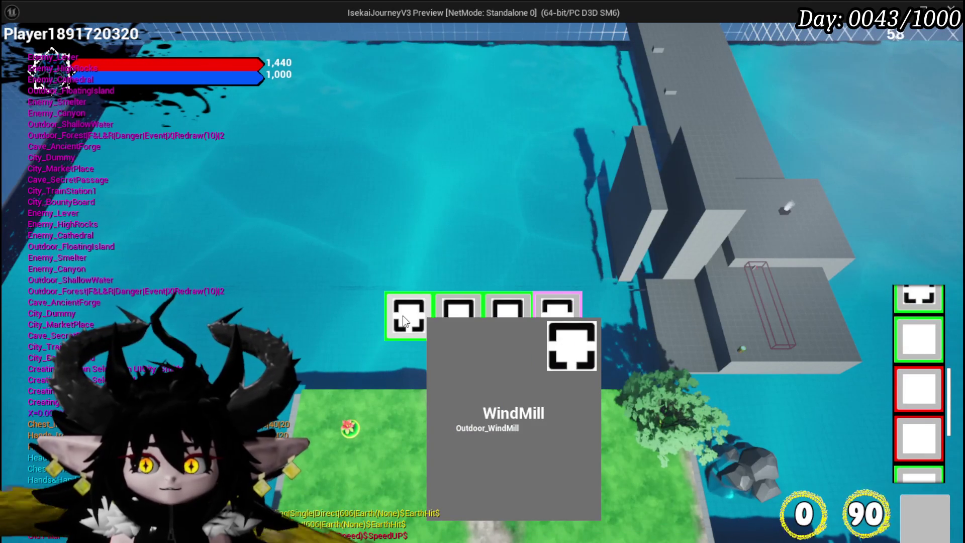
# Travel to the Smithy and run the character up to the smith.
pyautogui.click(403, 315)
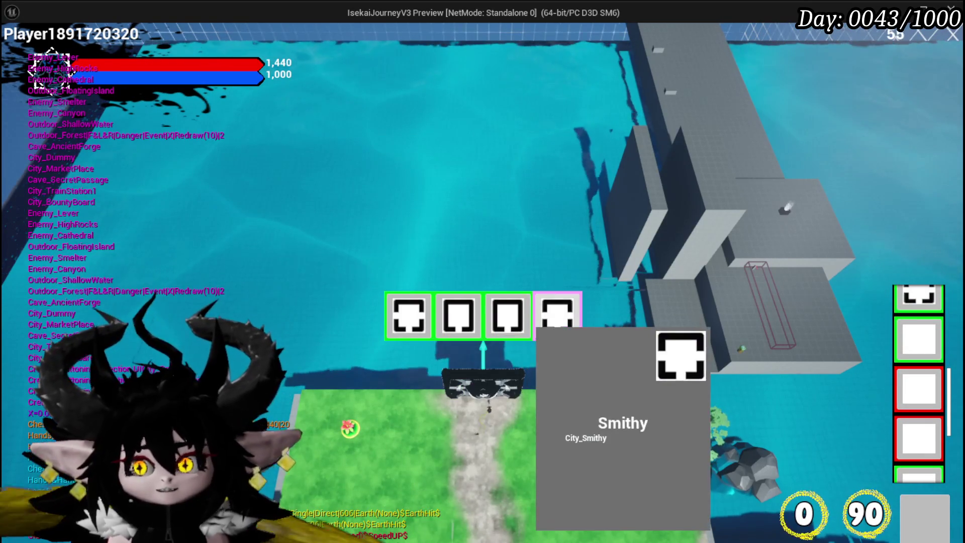
pyautogui.click(553, 328)
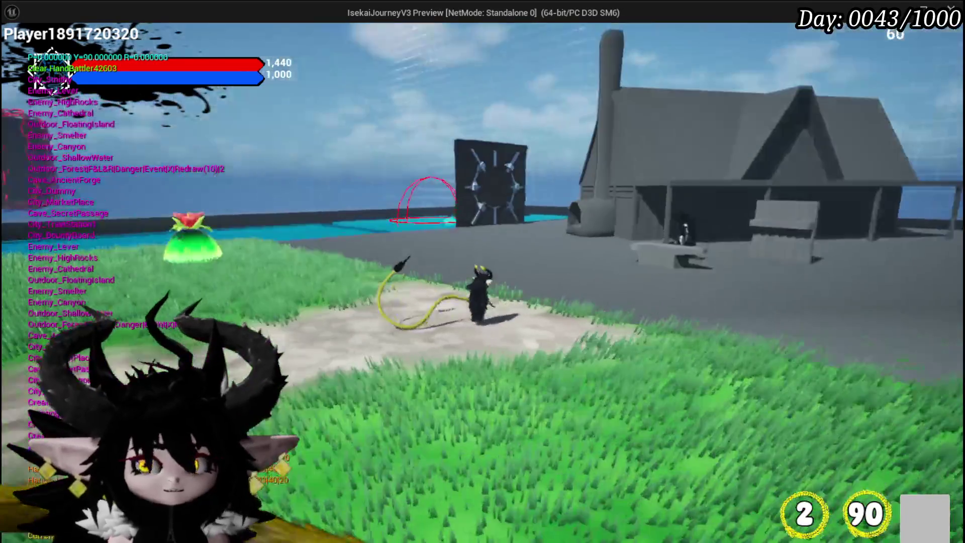
pyautogui.press('w')
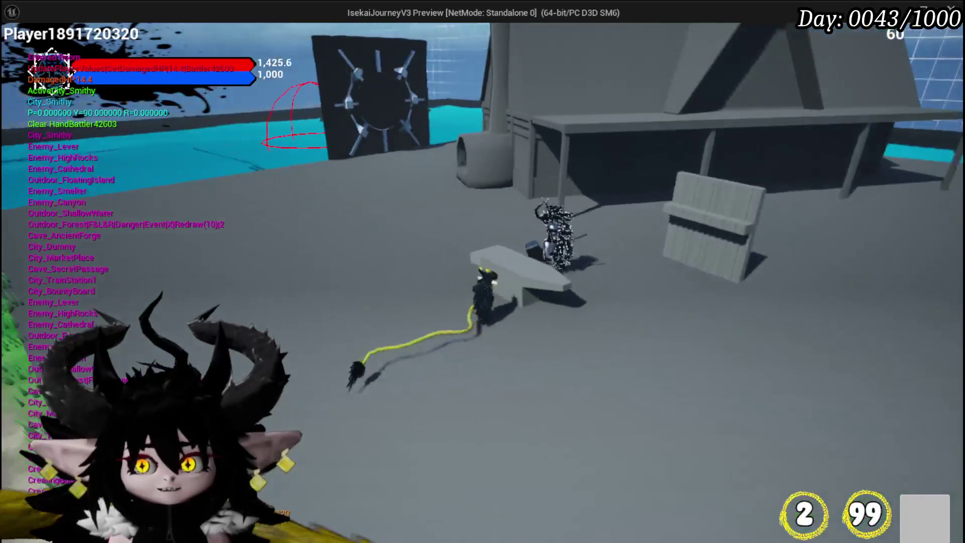
# Talk to the smith, glance at TRADING, then open the UPGRADE armor crafting panel.
pyautogui.press('e')
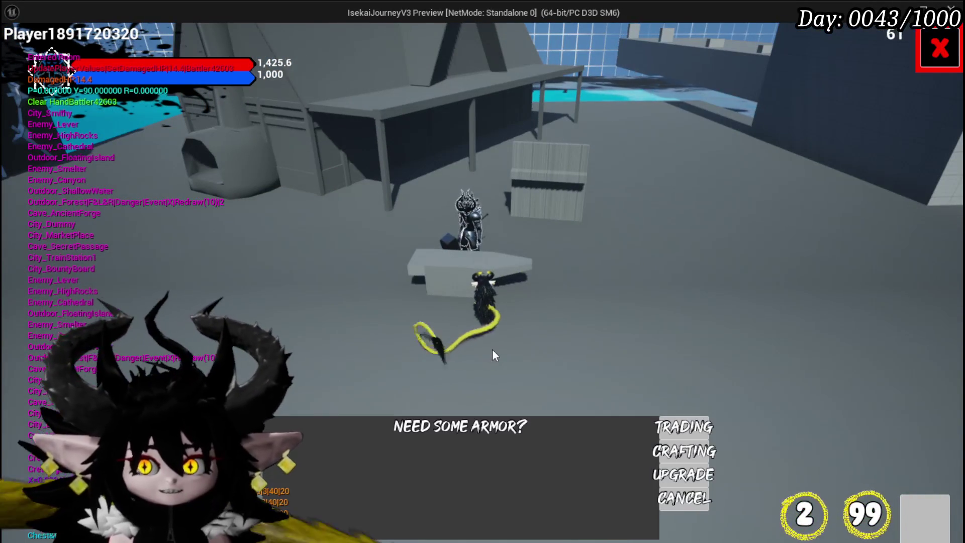
pyautogui.click(676, 430)
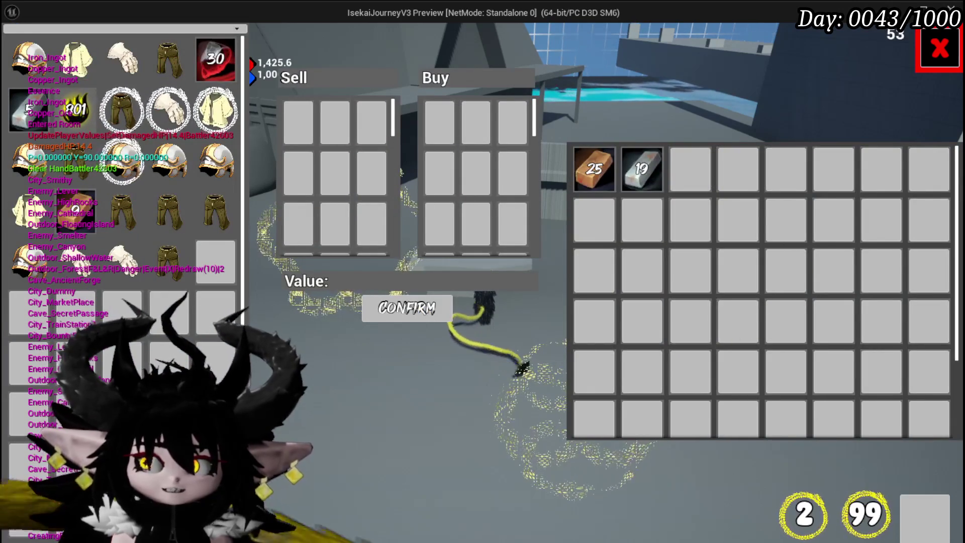
pyautogui.click(940, 49)
pyautogui.click(693, 474)
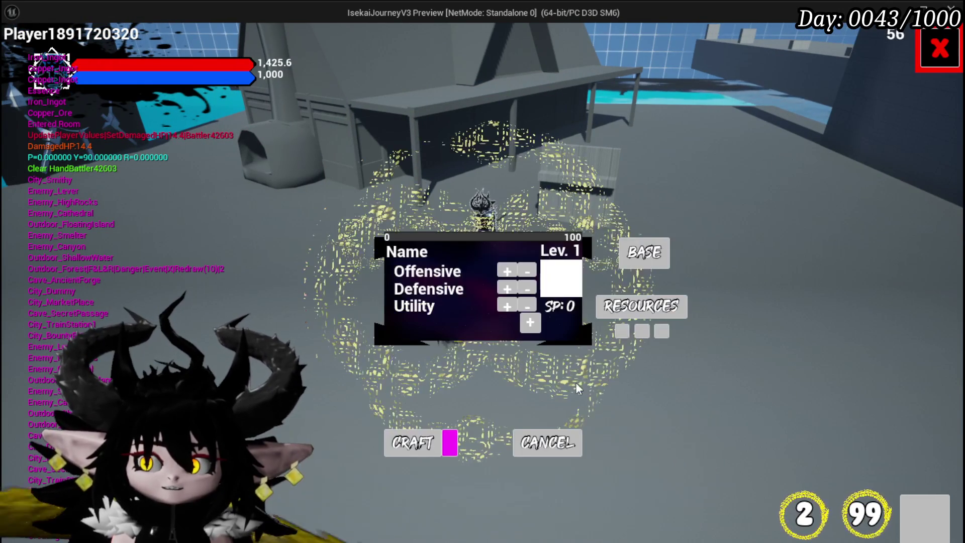
# Craft an Iron_Chest with Offensive +1 and three diamond gems.
pyautogui.click(637, 260)
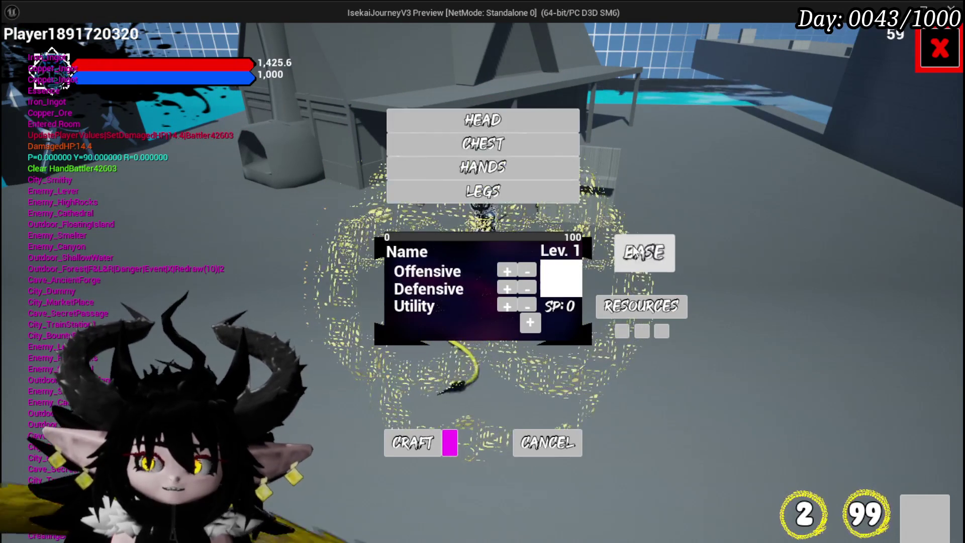
pyautogui.click(501, 149)
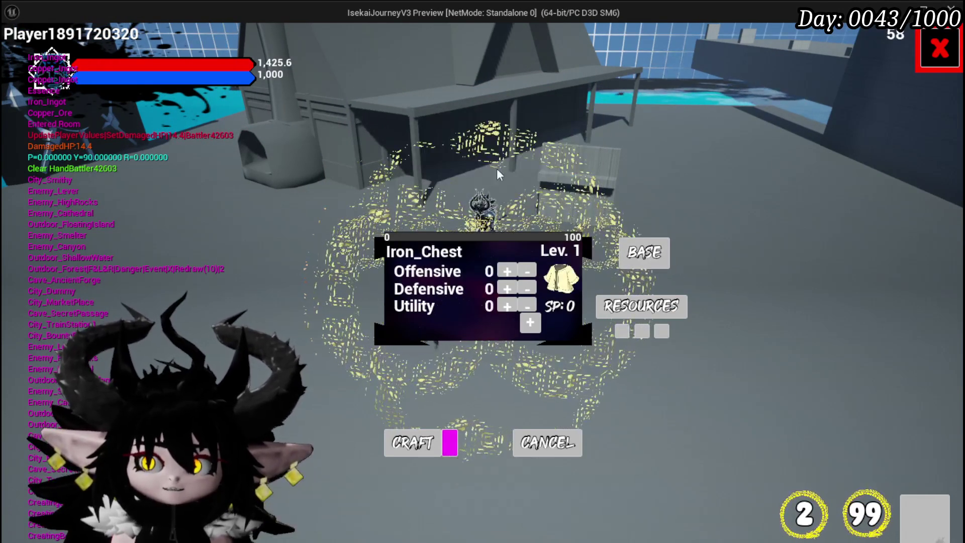
pyautogui.click(657, 310)
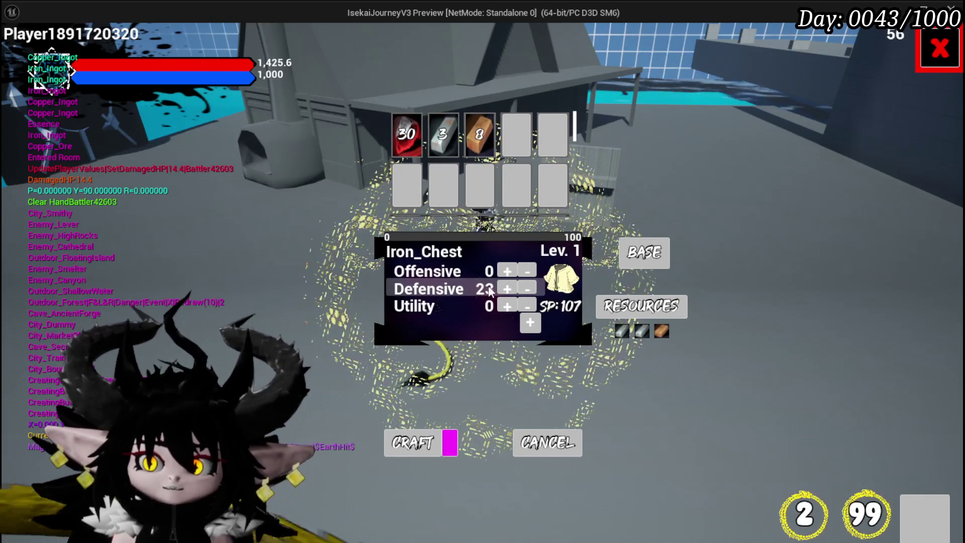
pyautogui.click(507, 272)
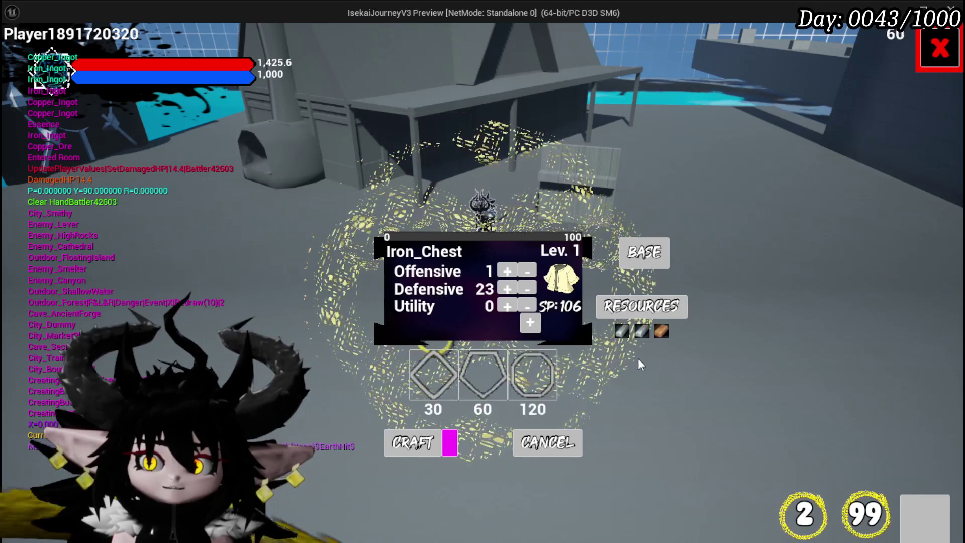
pyautogui.click(435, 380)
pyautogui.click(436, 380)
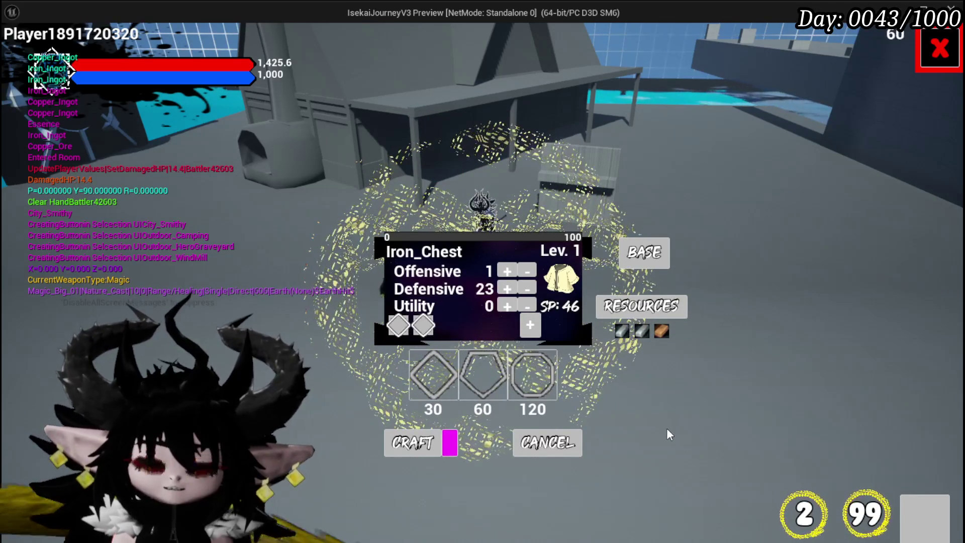
pyautogui.click(446, 378)
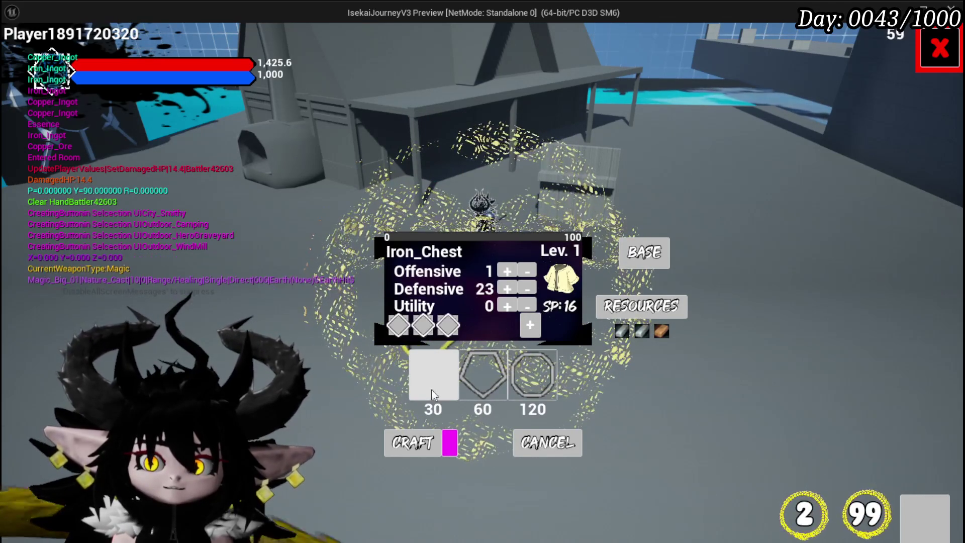
pyautogui.click(408, 445)
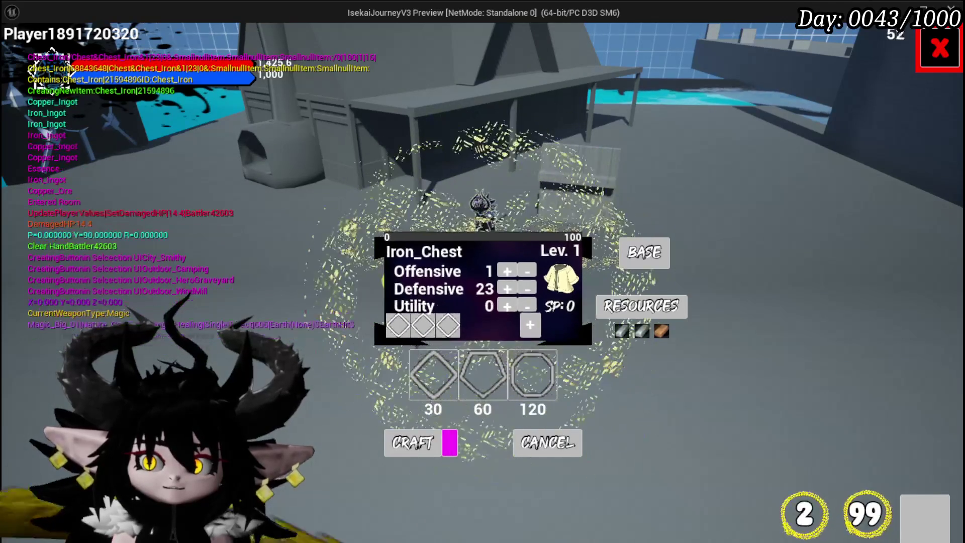
# Close crafting and inspect the new Iron_Chest (Defensive 23) in the inventory.
pyautogui.click(954, 63)
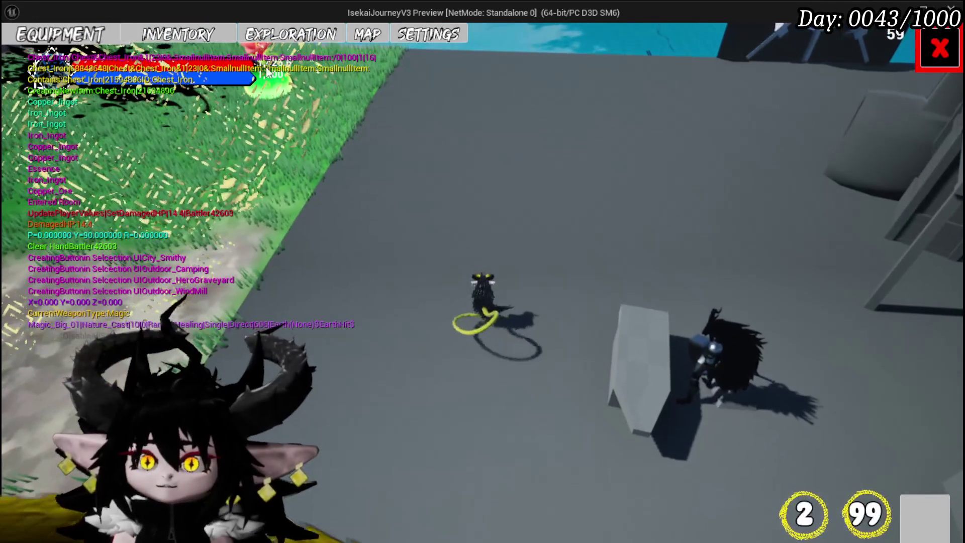
pyautogui.click(145, 39)
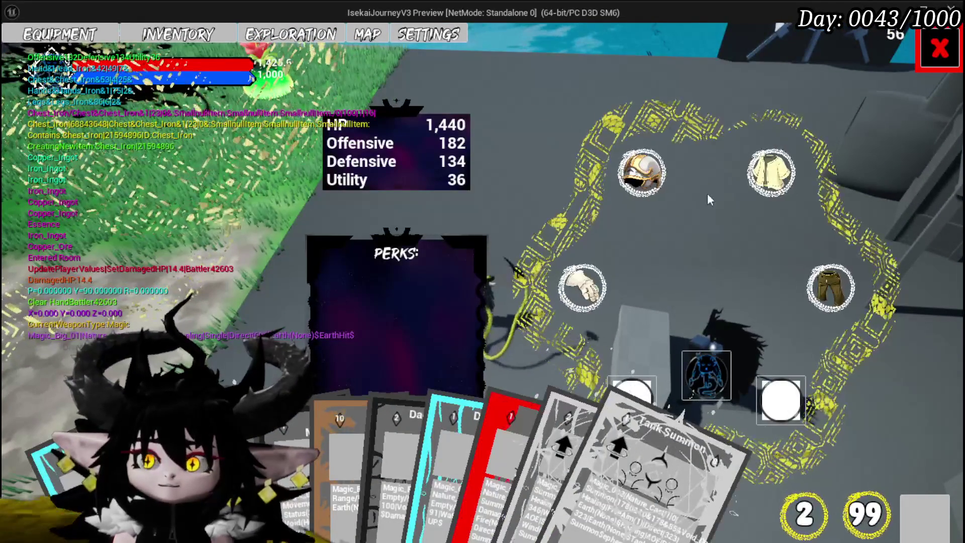
pyautogui.moveTo(210, 195)
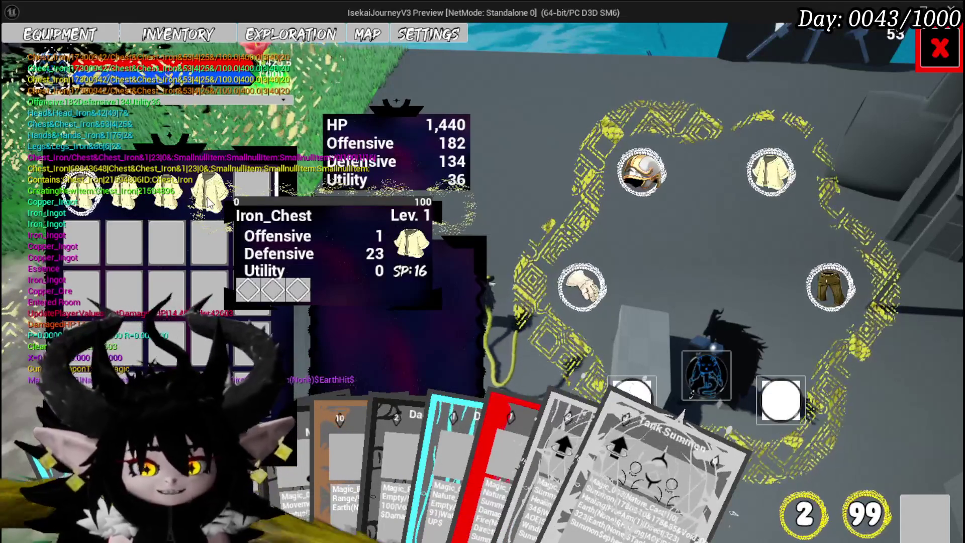
pyautogui.press('Escape')
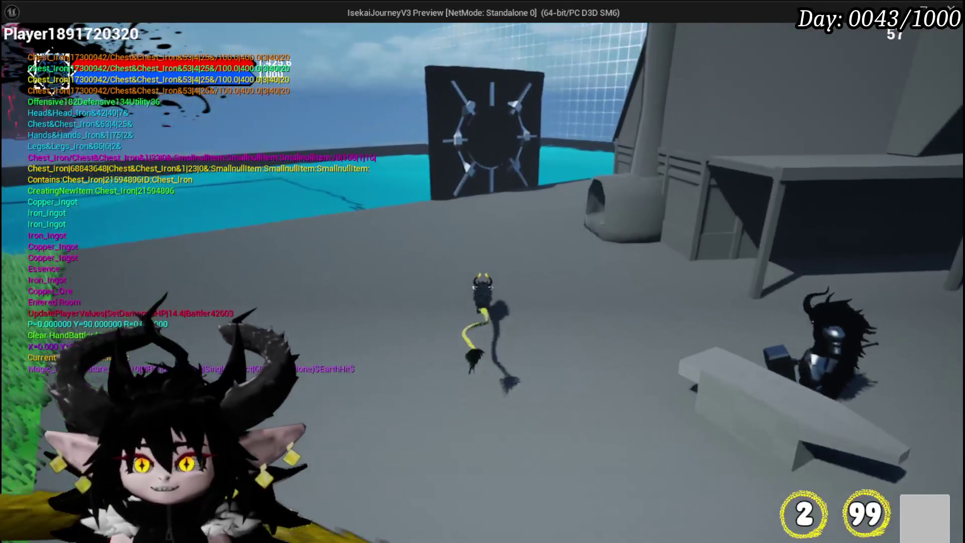
# Walk to the vault door and choose the Lever room as the next destination.
pyautogui.press('w')
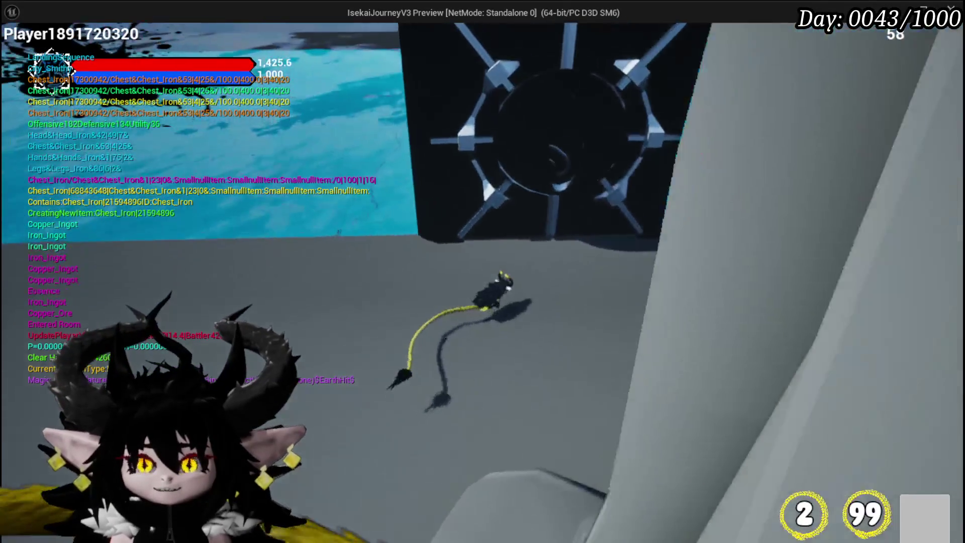
pyautogui.press('e')
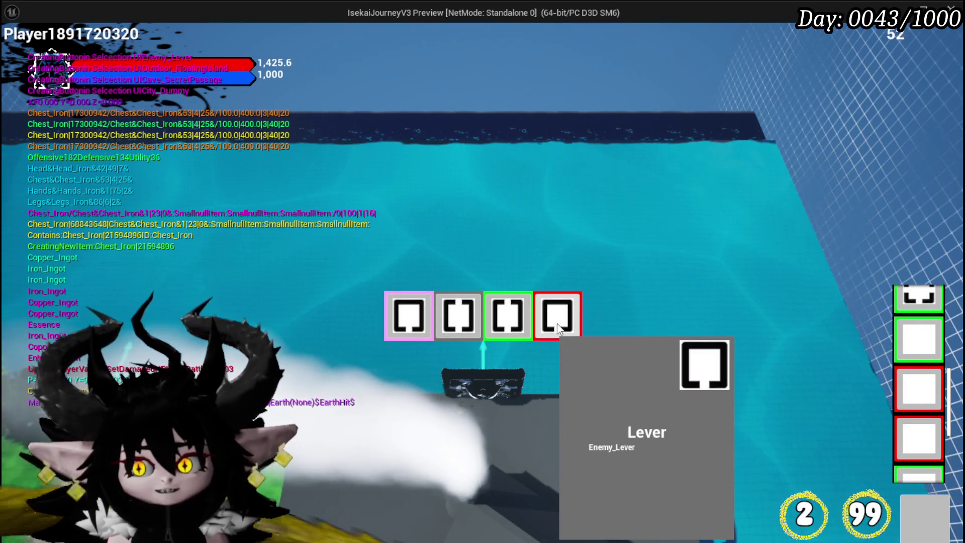
pyautogui.click(558, 329)
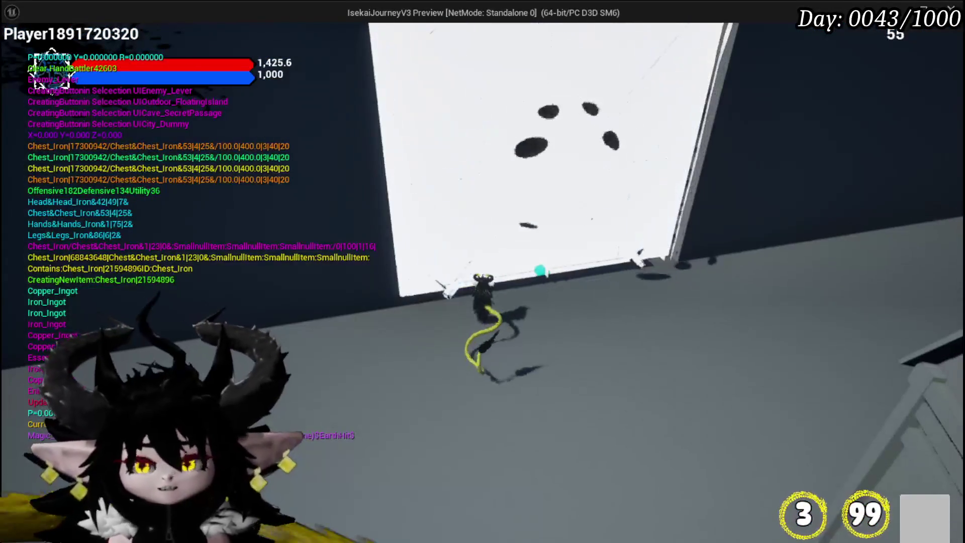
# Run through the Lever room past the lever to the far wall until the Canyon choice appears.
pyautogui.press('w')
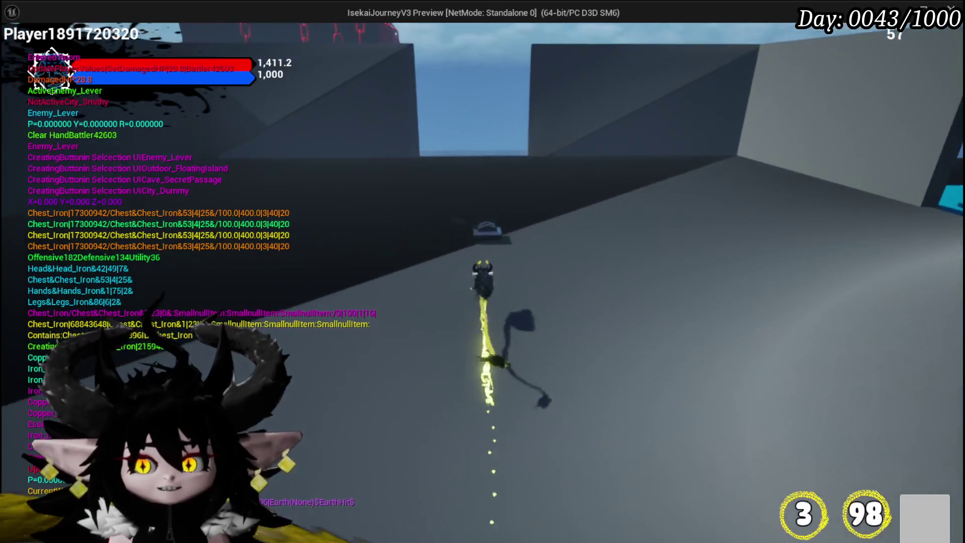
pyautogui.press('w')
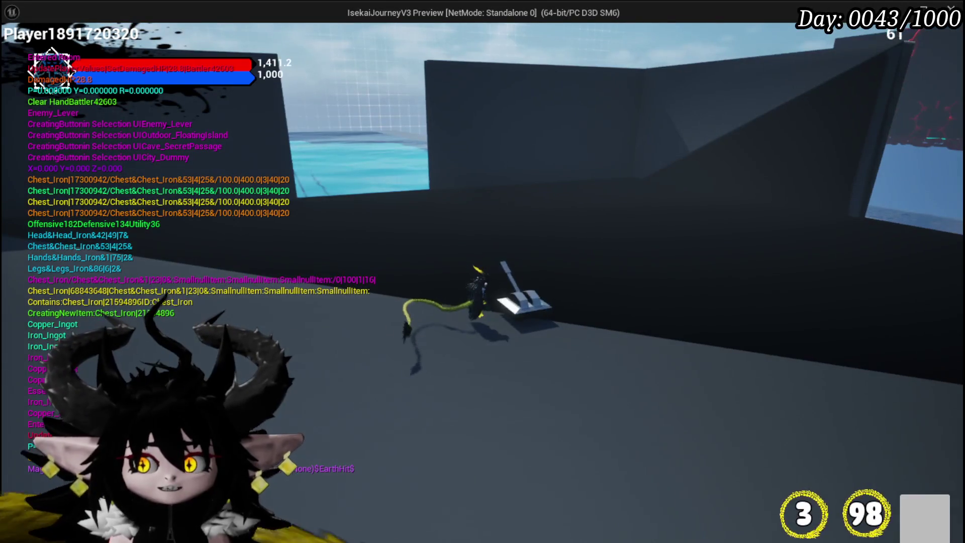
pyautogui.press('w')
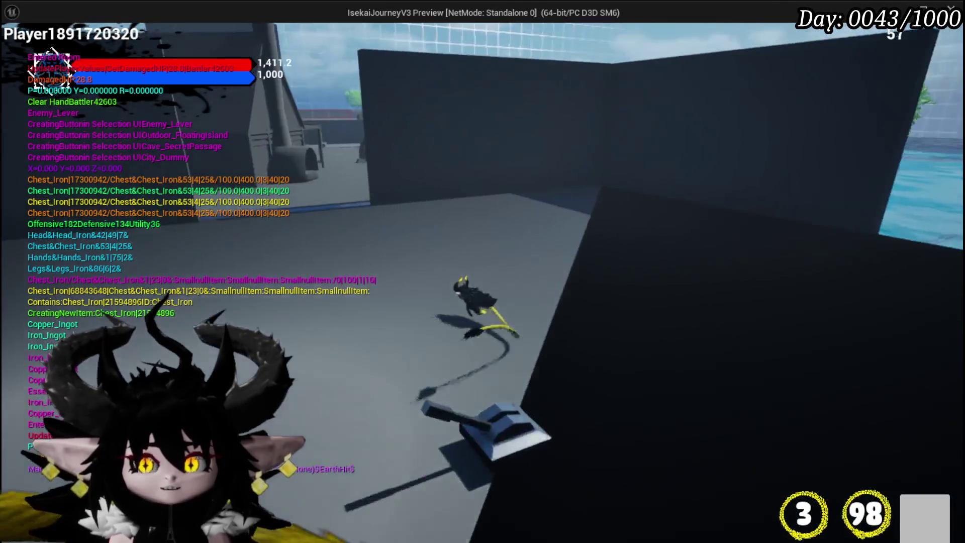
pyautogui.press('w')
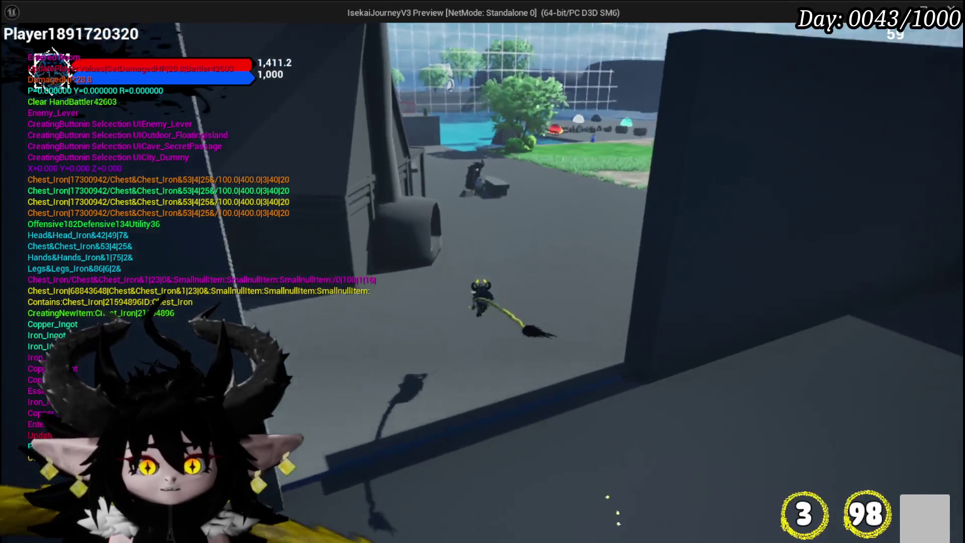
pyautogui.press('w')
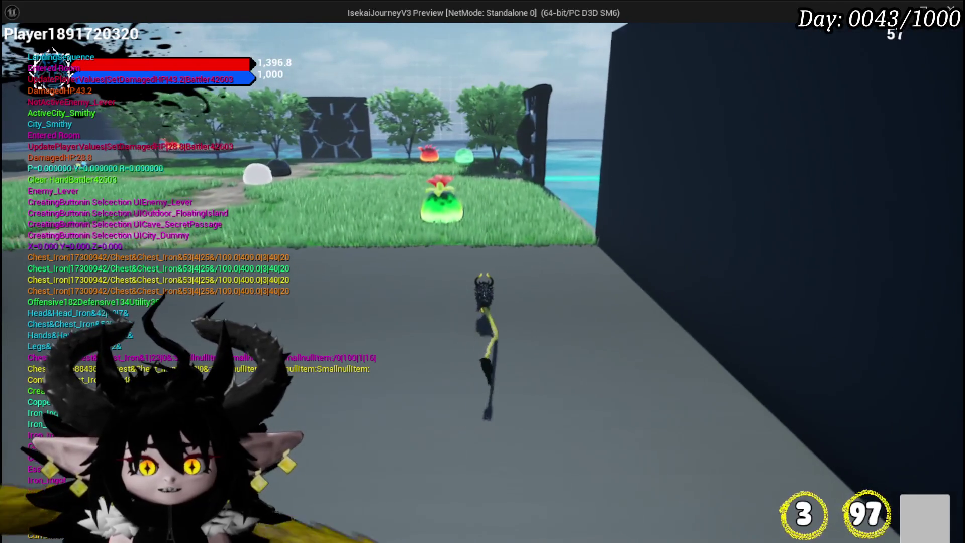
pyautogui.press('w')
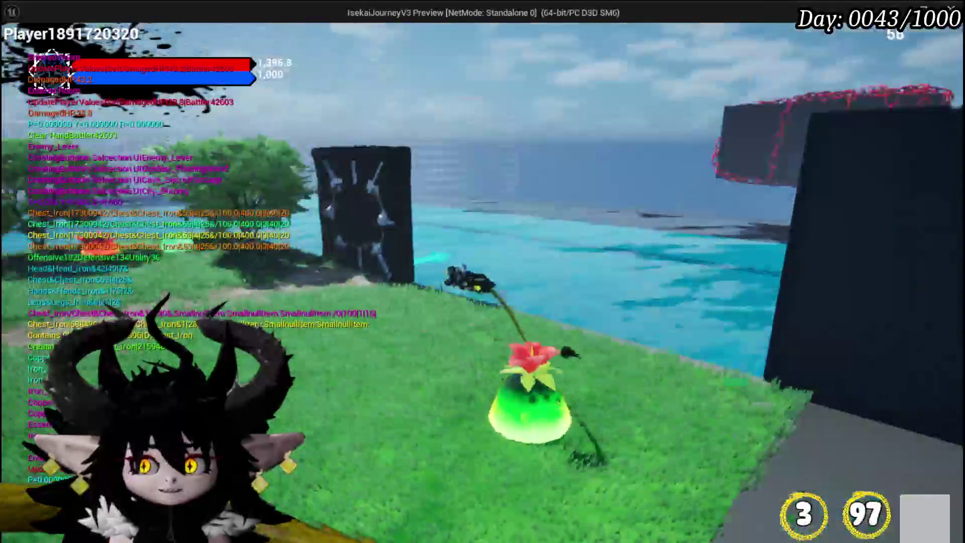
pyautogui.press('w')
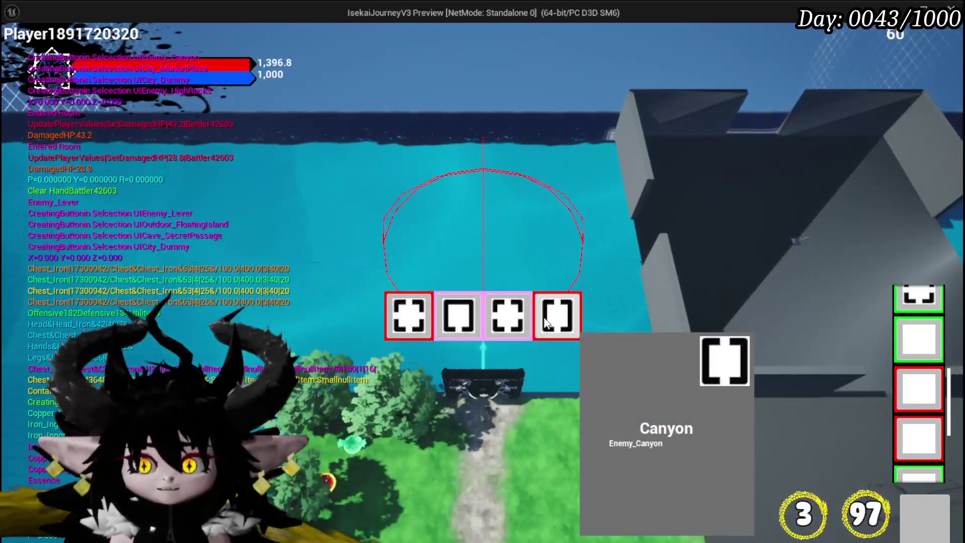
# Choose the Canyon room and walk along its path through the gate.
pyautogui.click(546, 321)
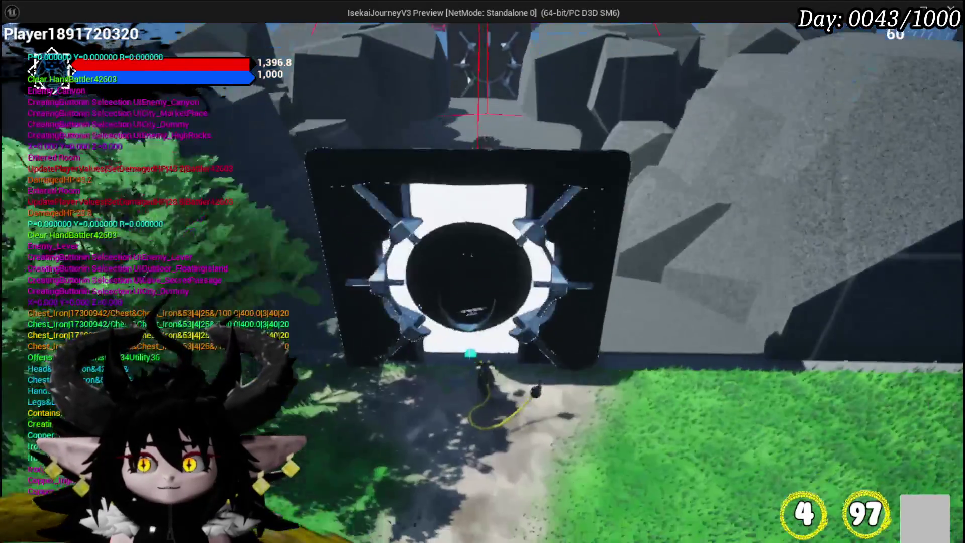
pyautogui.press('w')
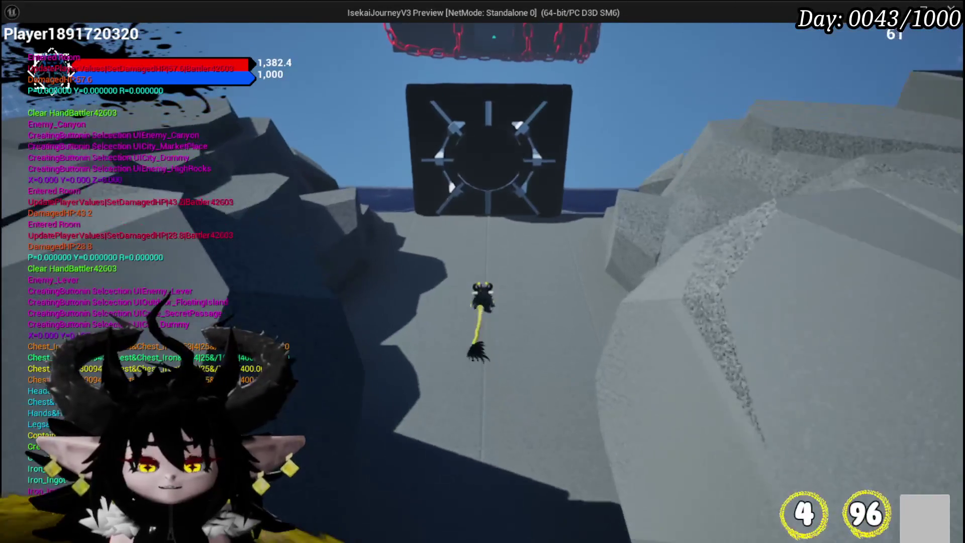
pyautogui.press('w')
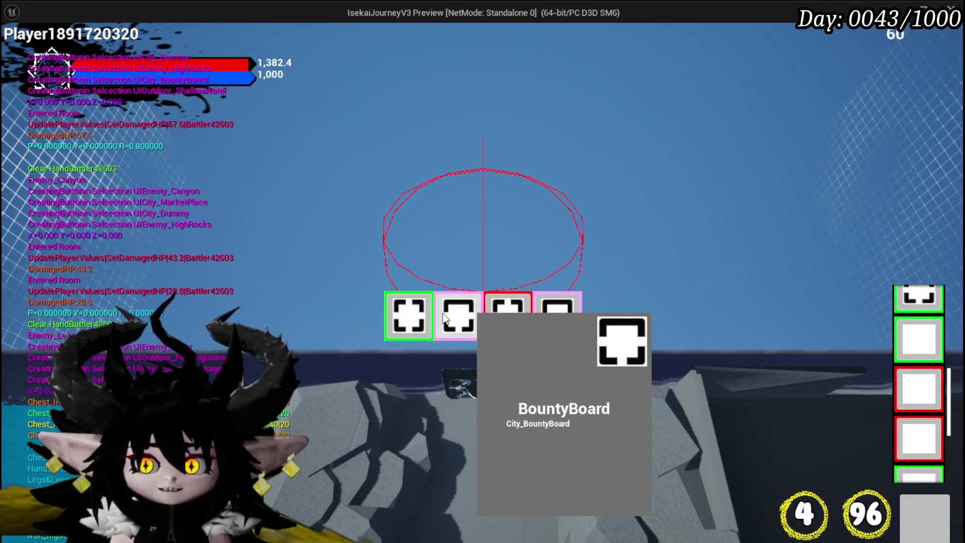
# Pick the BountyBoard room and walk down its cobblestone street to the barred gate.
pyautogui.click(439, 312)
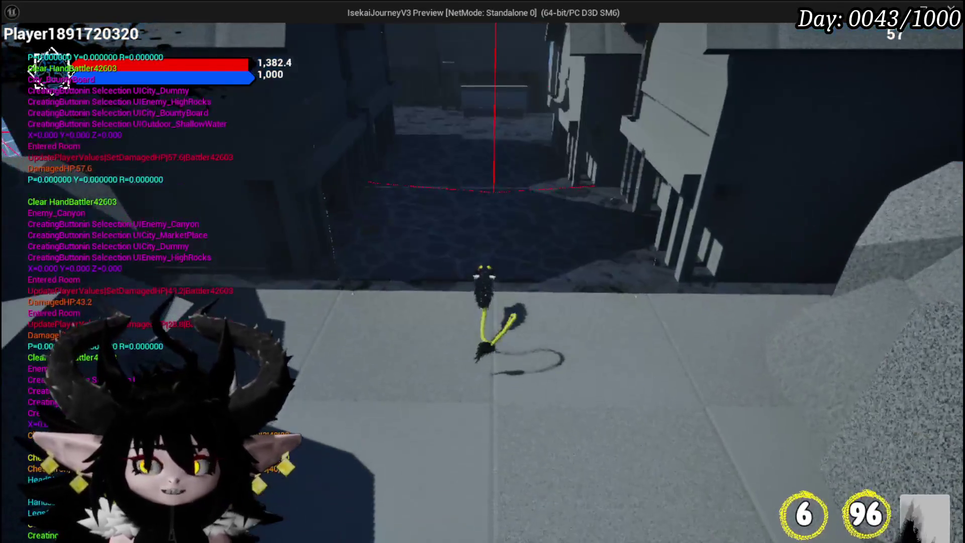
pyautogui.press('w')
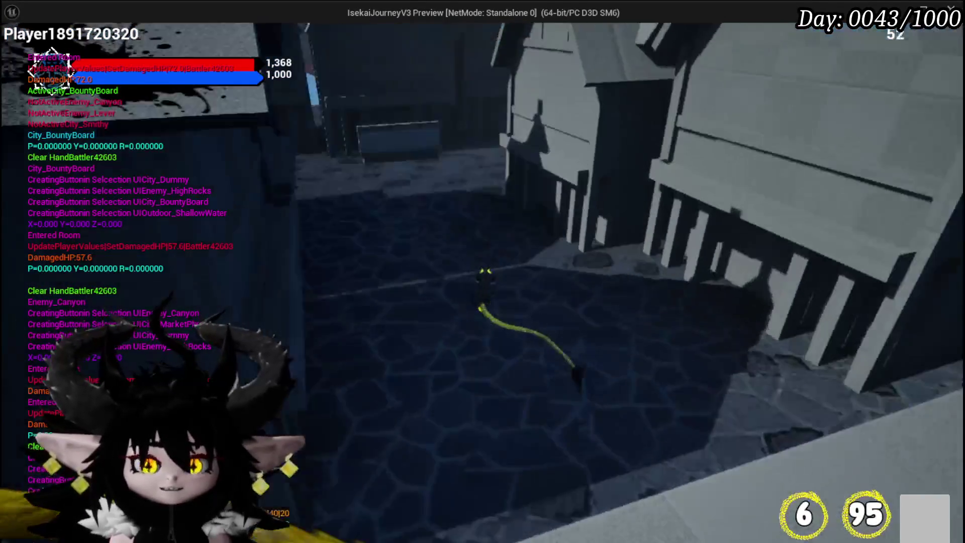
pyautogui.press('w')
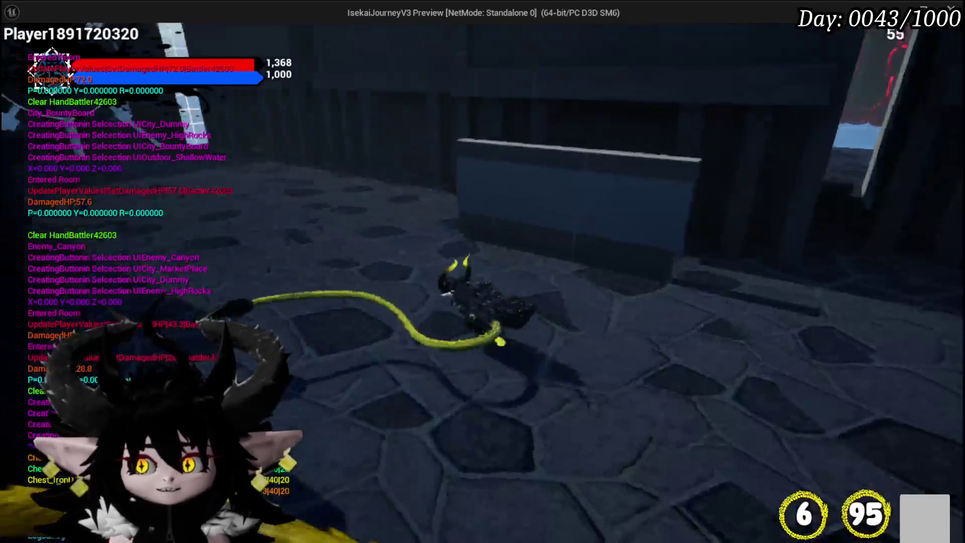
pyautogui.press('w')
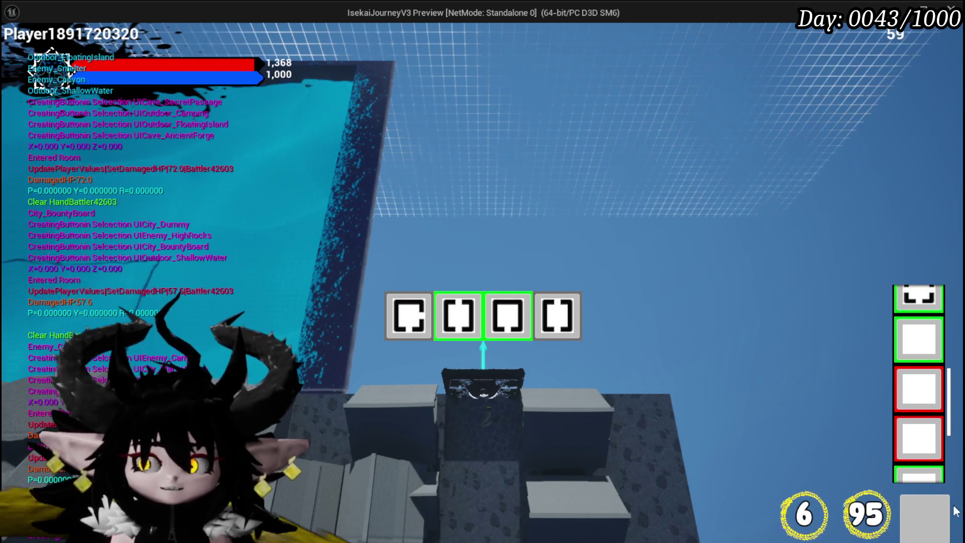
# Travel to the Ancient Forge room and run down the stone corridor toward the spiked gate.
pyautogui.moveTo(561, 320)
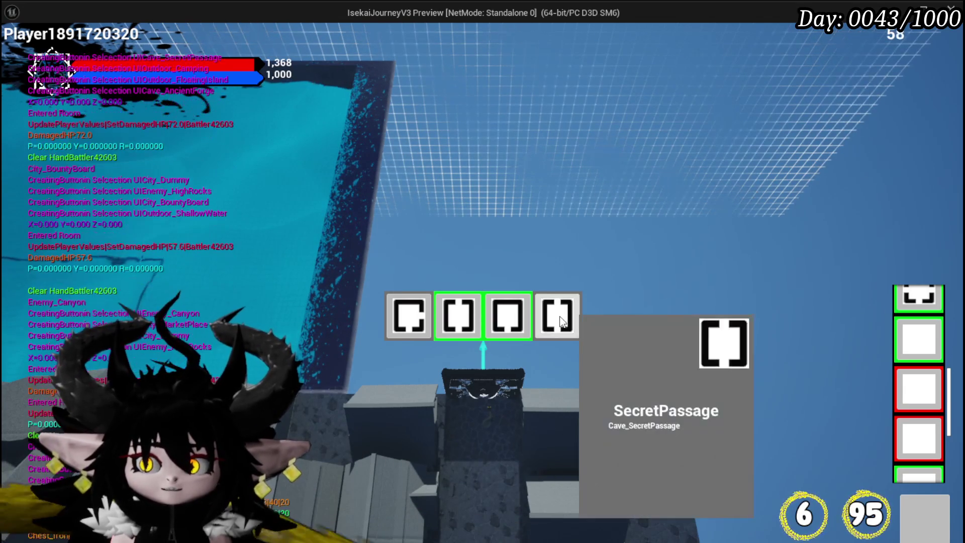
pyautogui.click(417, 320)
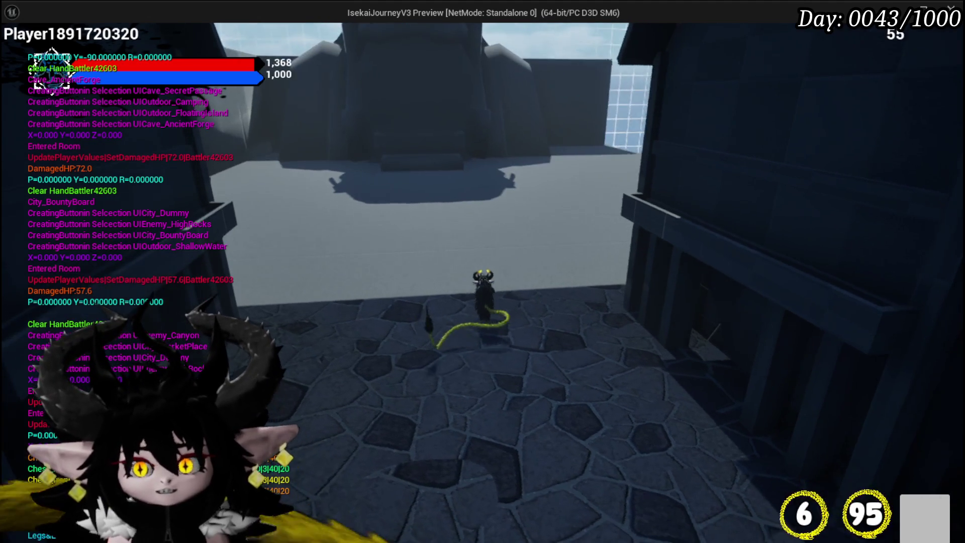
pyautogui.press('w')
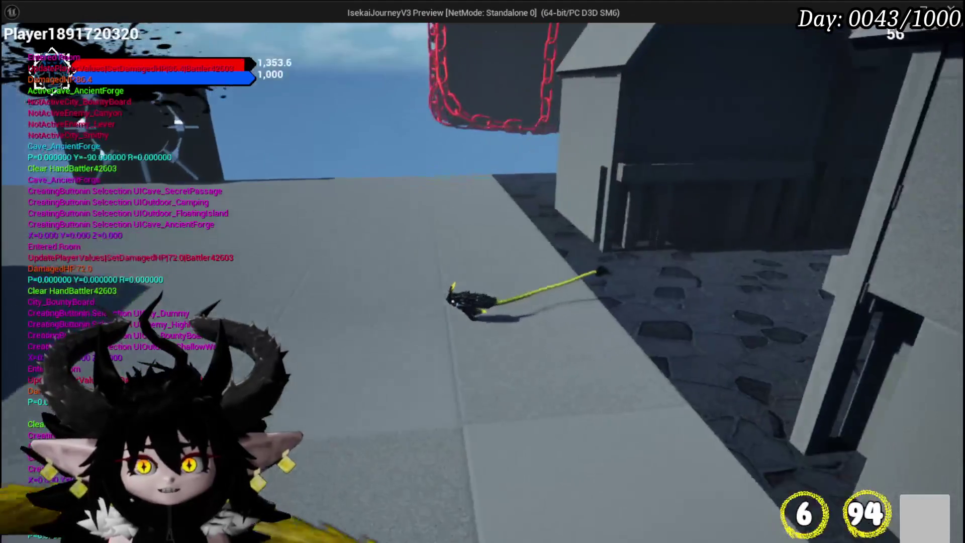
pyautogui.press('w')
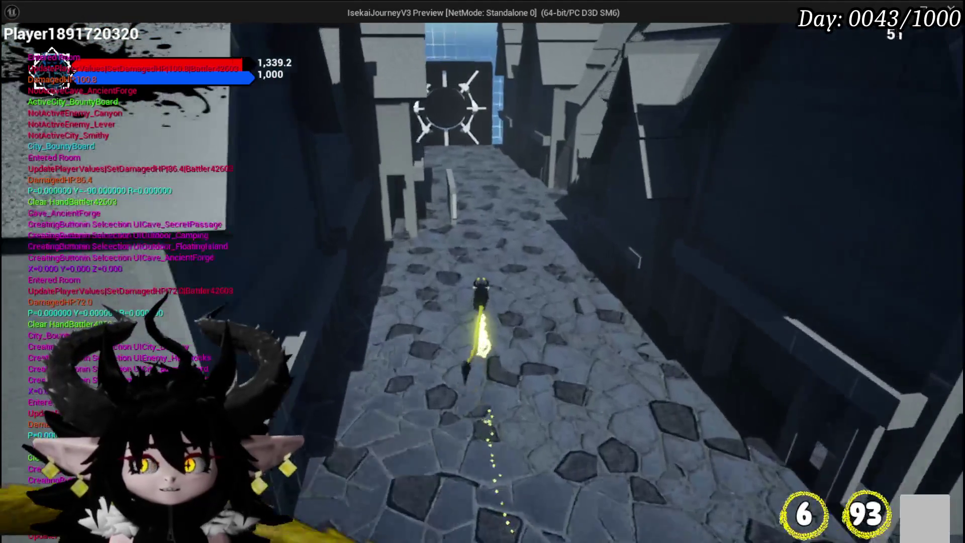
pyautogui.press('w')
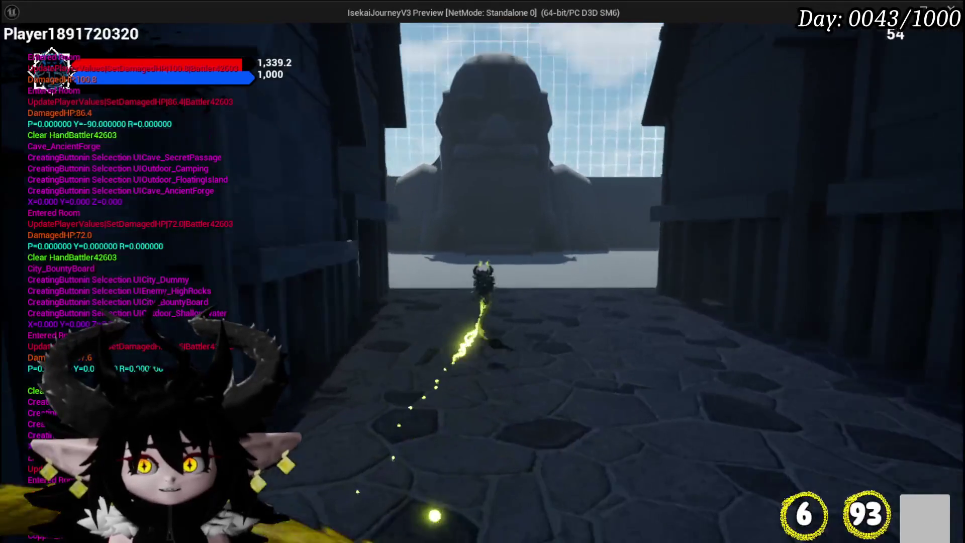
pyautogui.press('w')
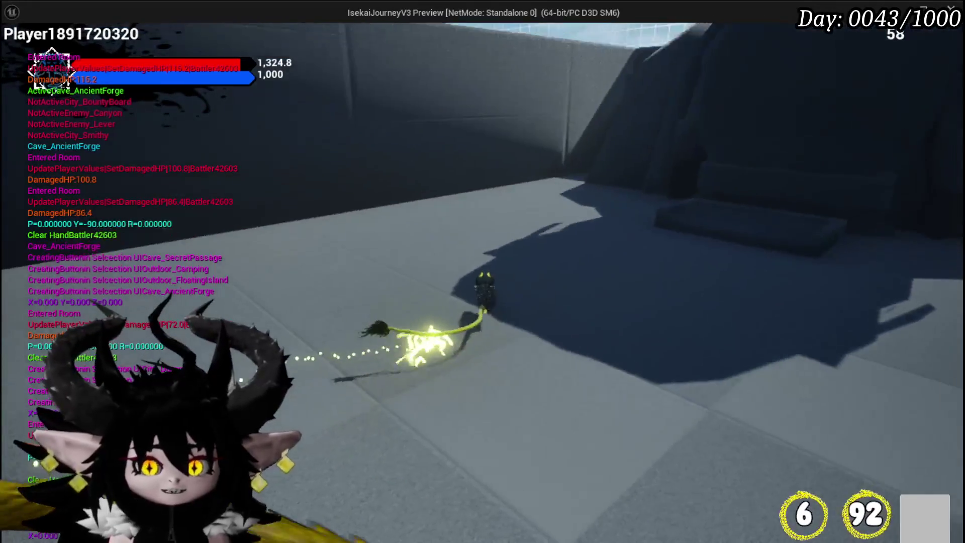
pyautogui.press('w')
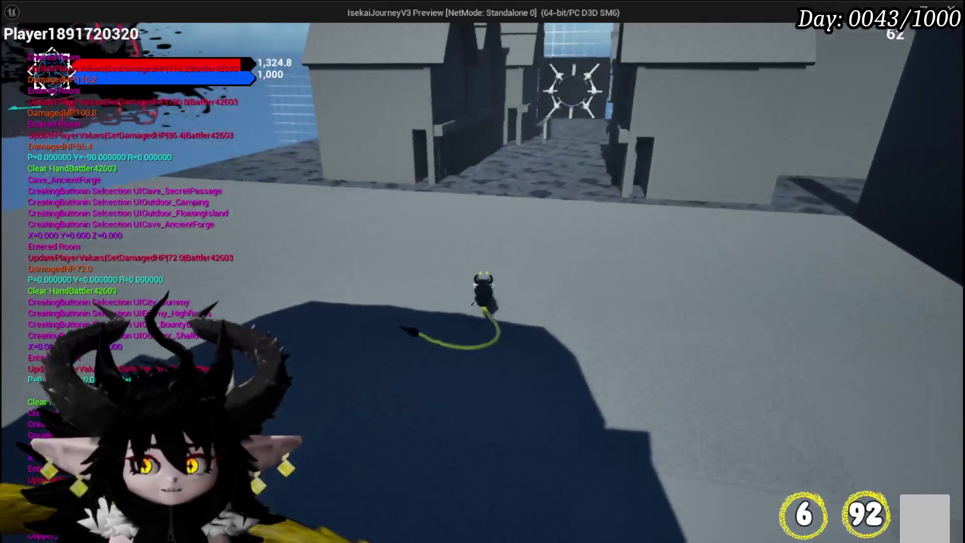
pyautogui.press('w')
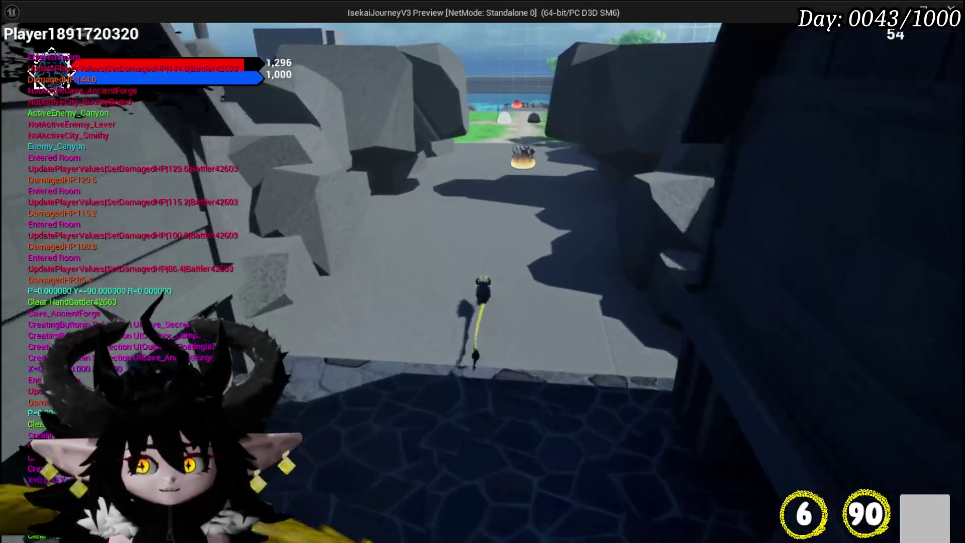
# Run across the grass, canyon and dark town street to the AncientForge vault door.
pyautogui.press('w')
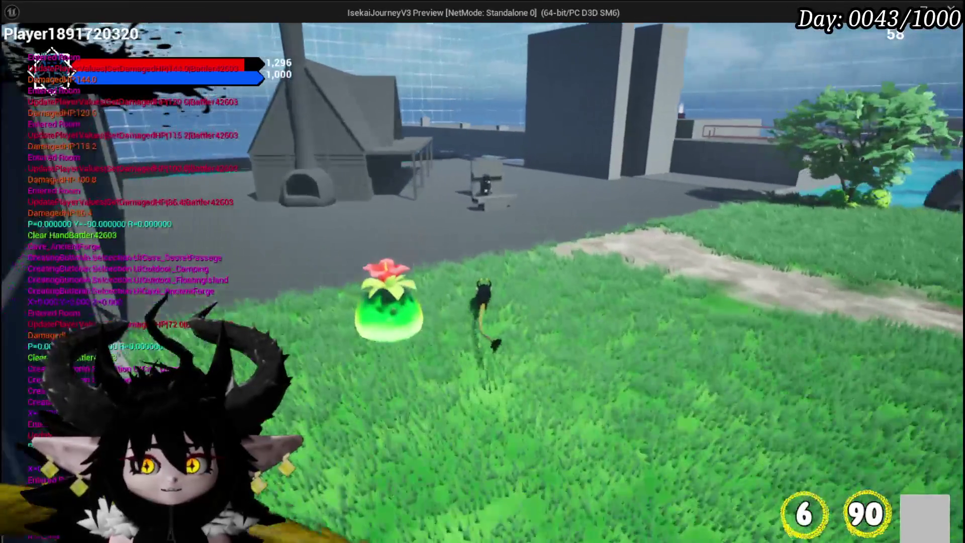
pyautogui.press('w')
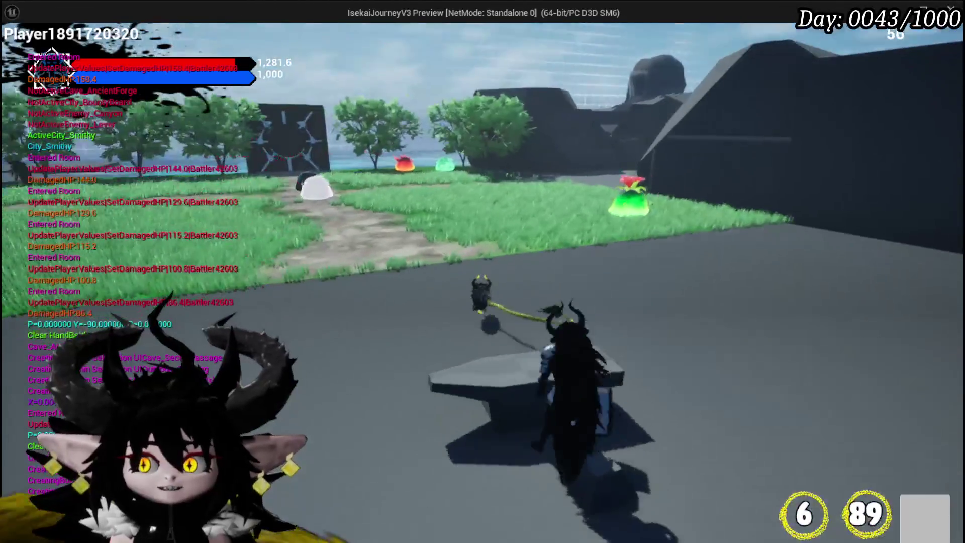
pyautogui.press('w')
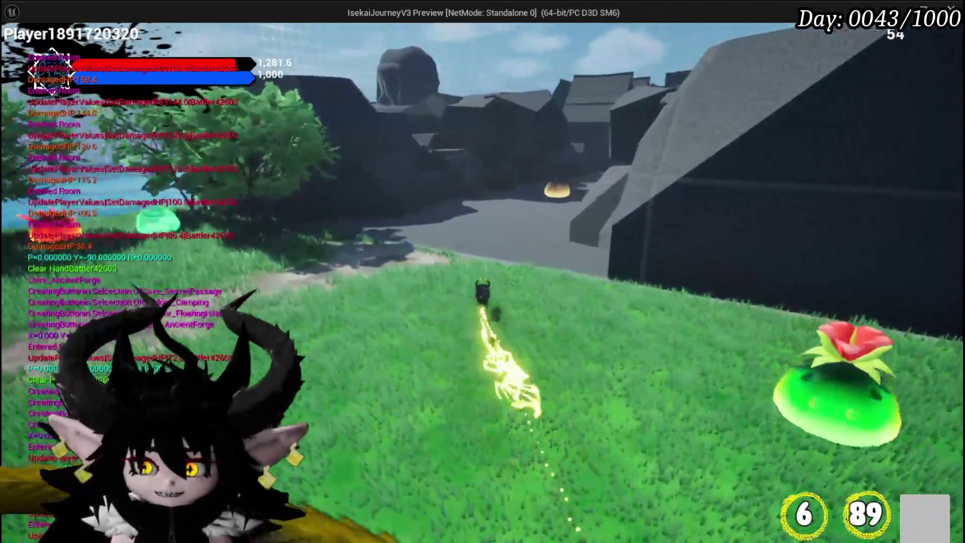
pyautogui.press('w')
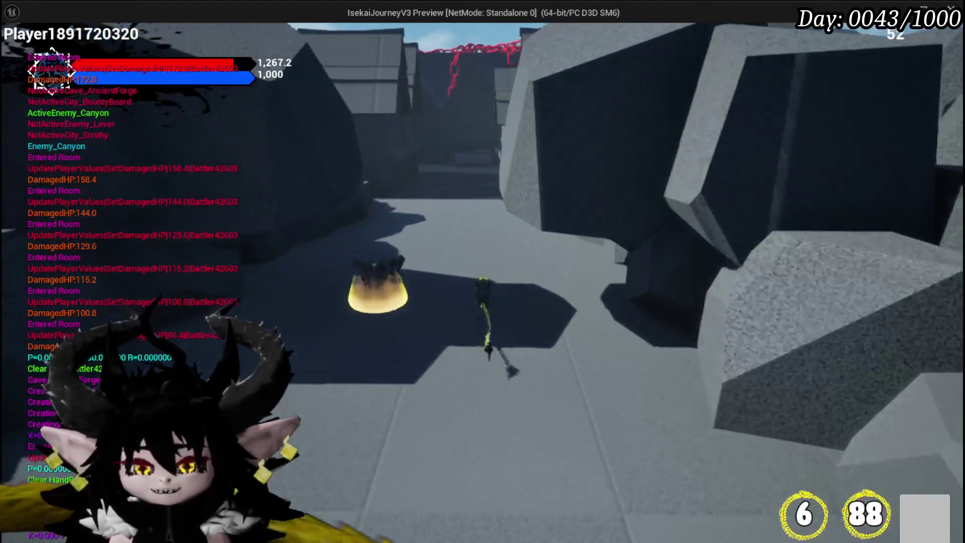
pyautogui.press('w')
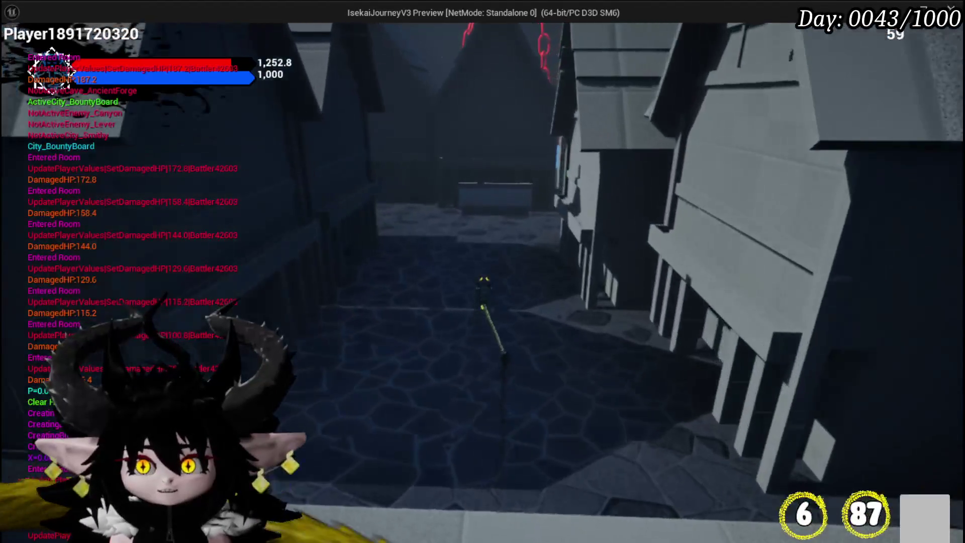
pyautogui.press('w')
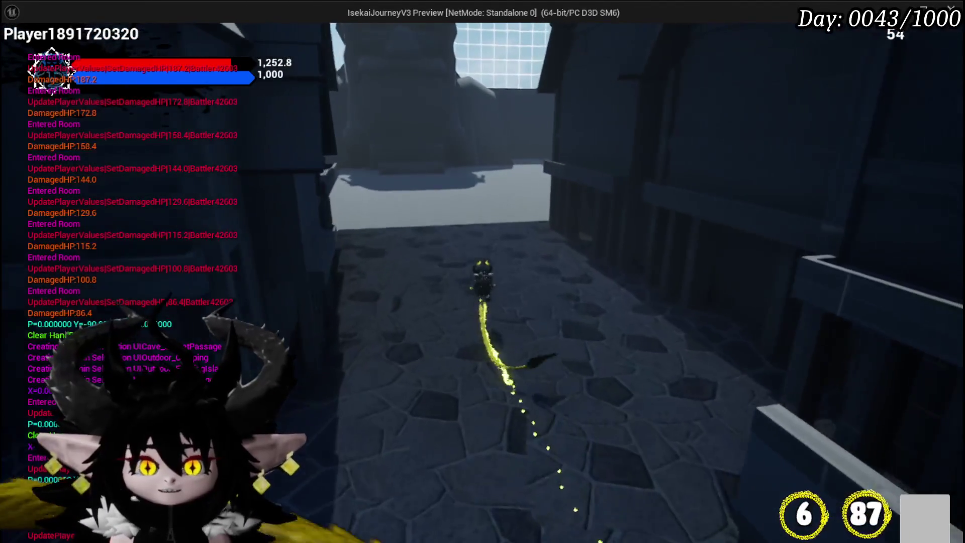
pyautogui.press('w')
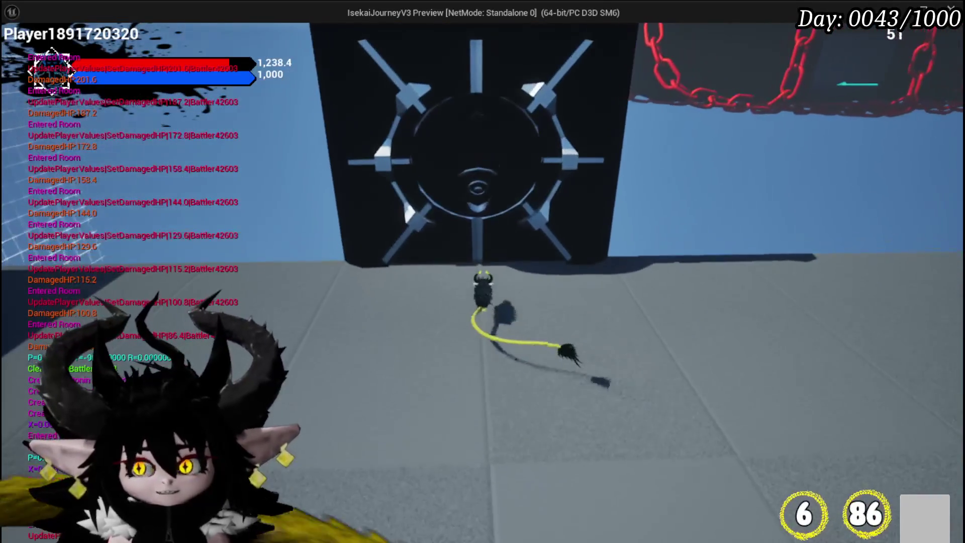
pyautogui.press('w')
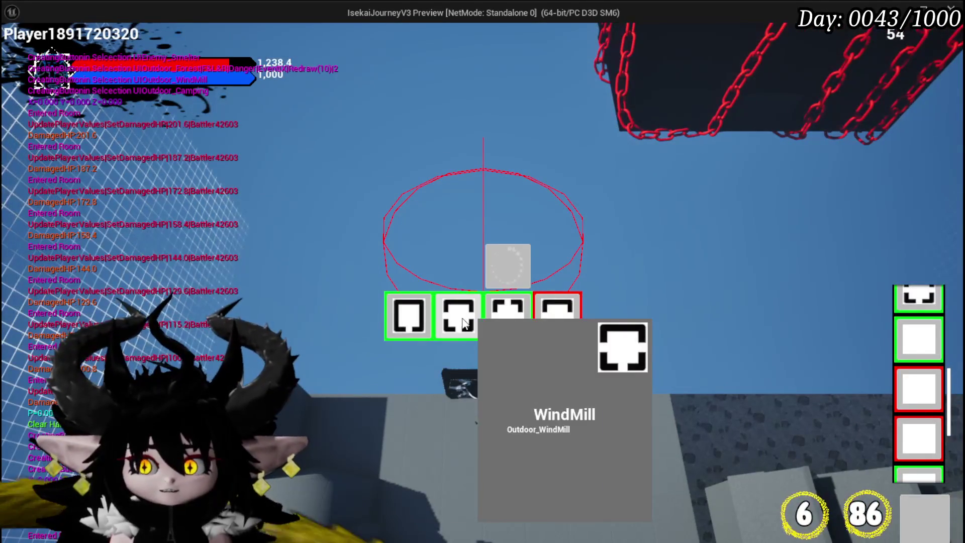
# Enter Outdoor_Camping and run past the tent and campfire, then up the slope.
pyautogui.click(401, 322)
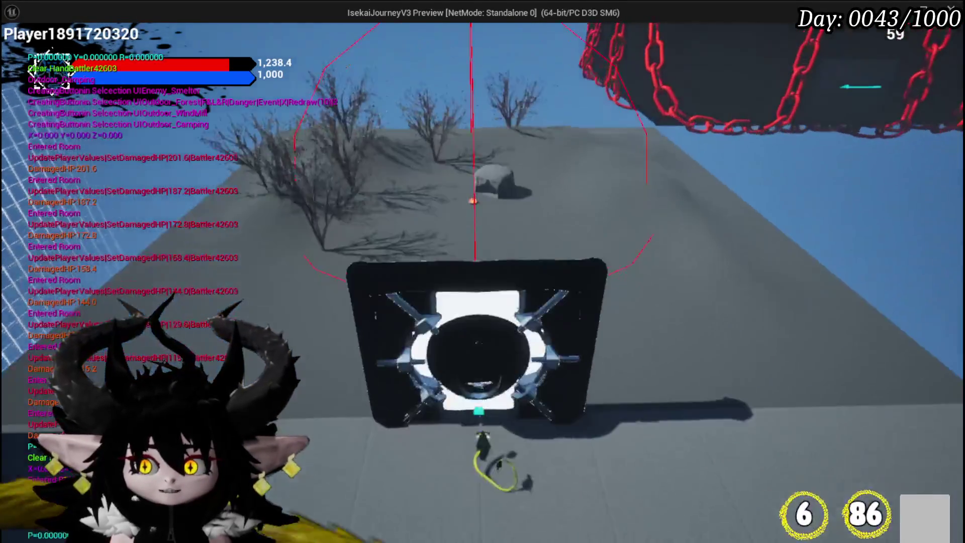
pyautogui.press('w')
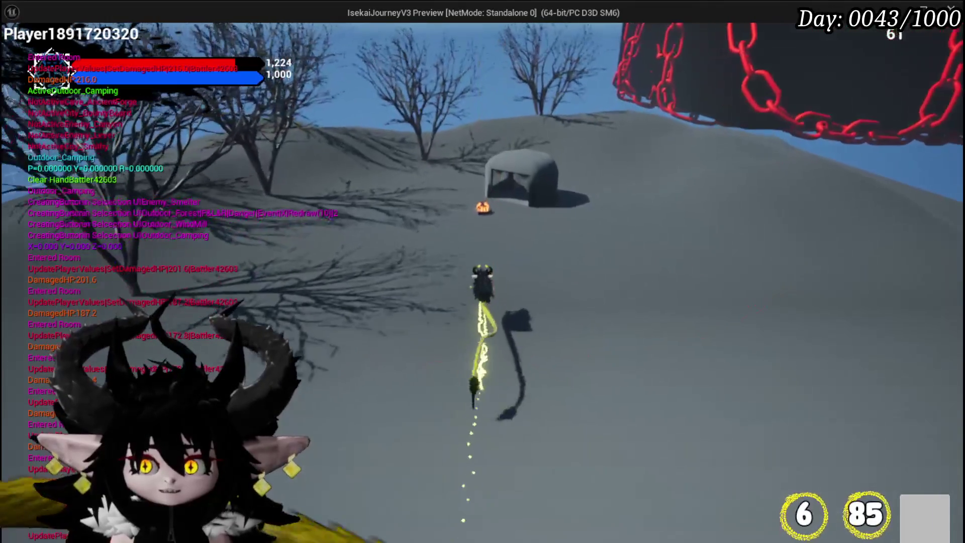
pyautogui.press('w')
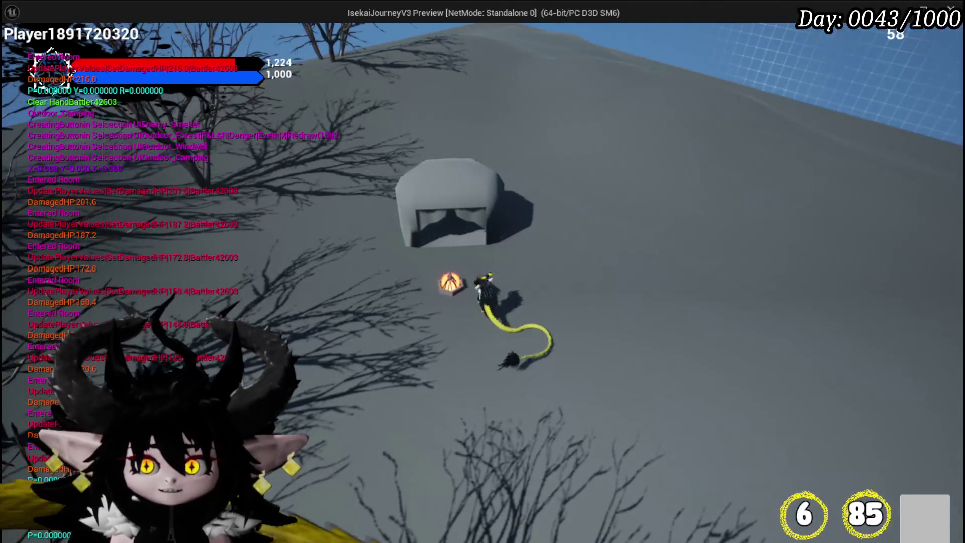
pyautogui.press('d')
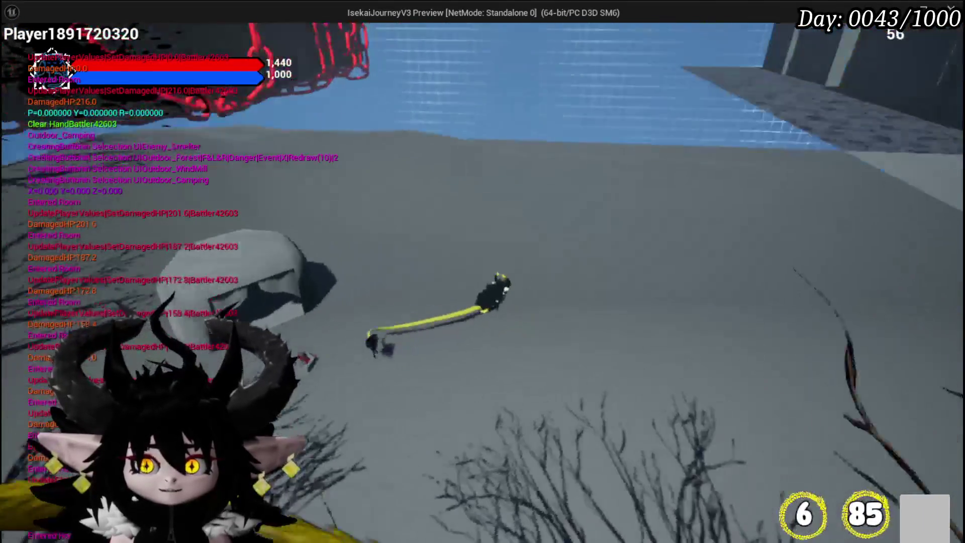
pyautogui.press('w')
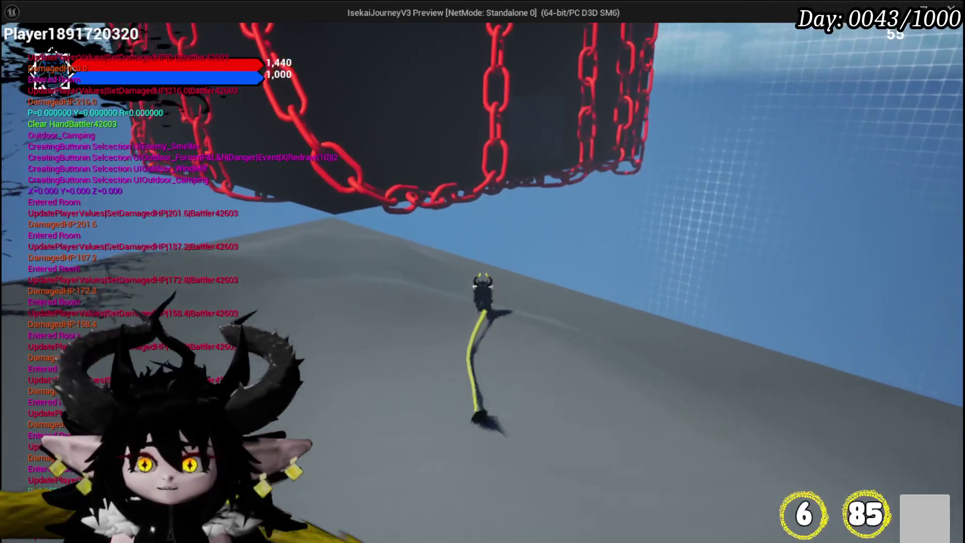
pyautogui.press('w')
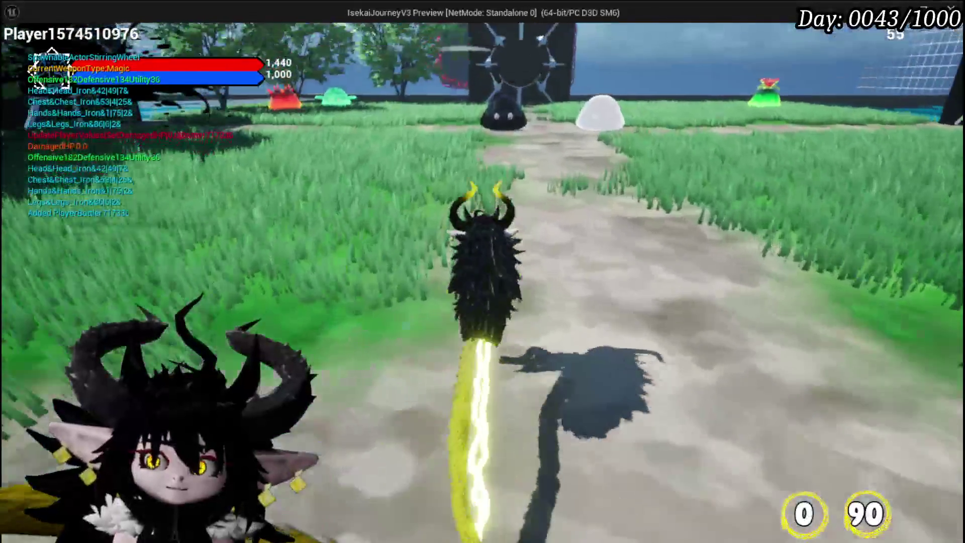
# Walk to the dark gate, place the windmill island, and go through into the field.
pyautogui.press('w')
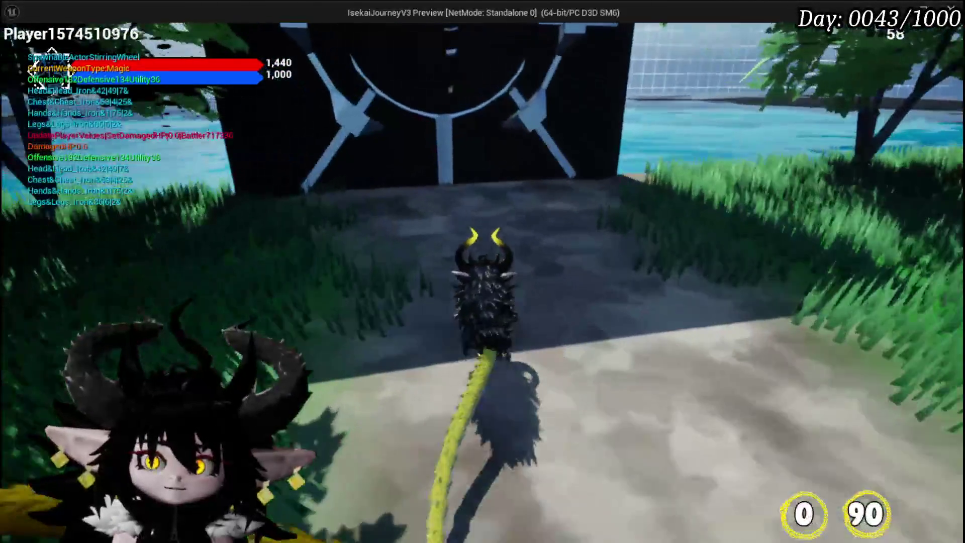
pyautogui.press('e')
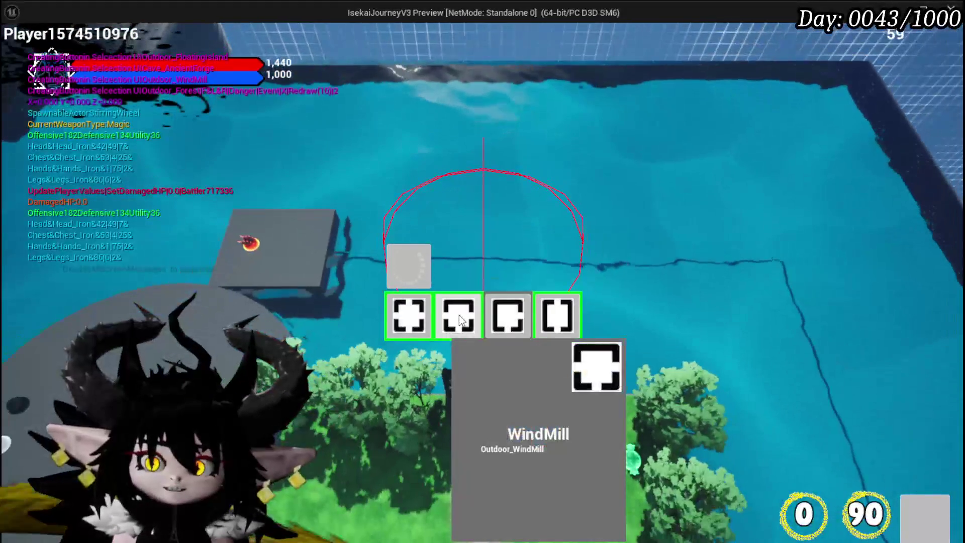
pyautogui.click(454, 315)
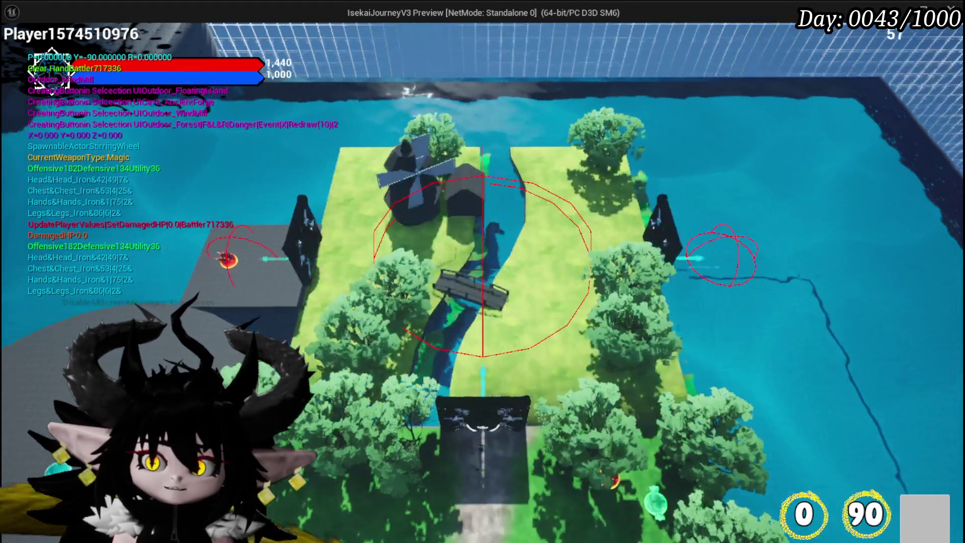
pyautogui.press('w')
# Cross the windmill field to the wheel gate, place BountyBoard, and enter the MarketPlace room.
pyautogui.press('d')
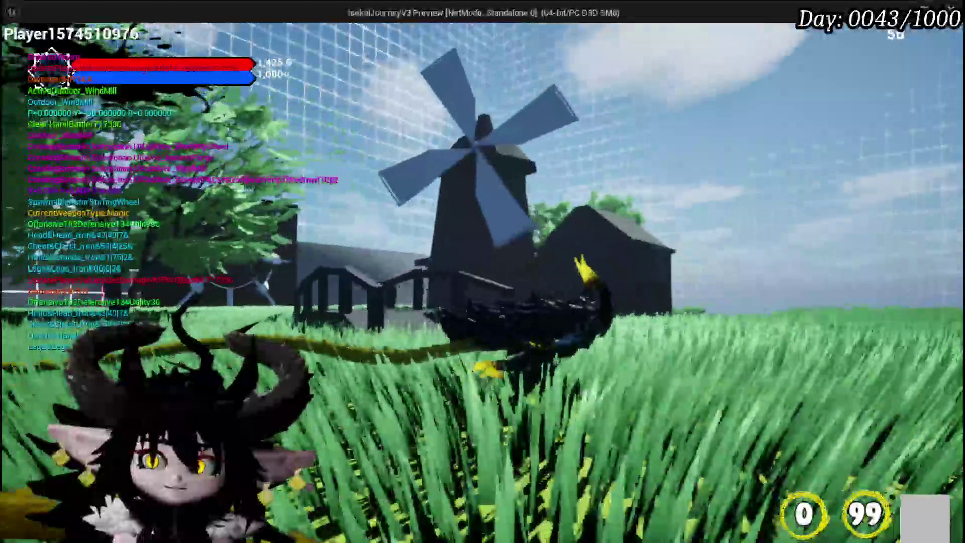
pyautogui.press('w')
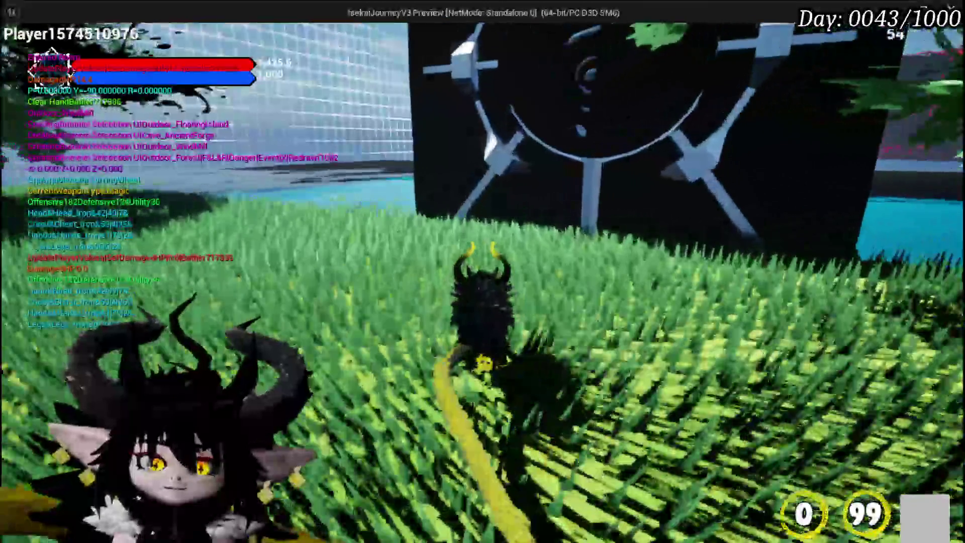
pyautogui.press('b')
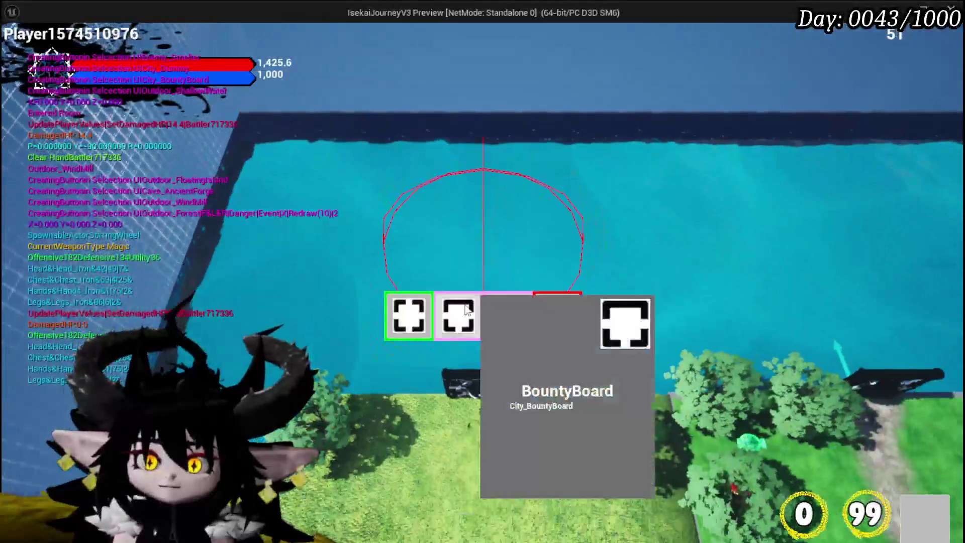
pyautogui.click(475, 319)
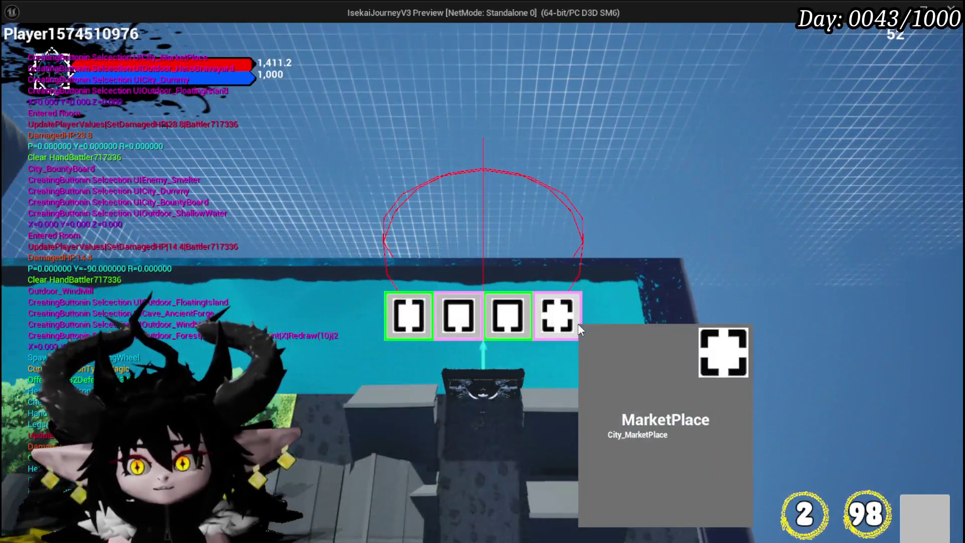
pyautogui.click(579, 328)
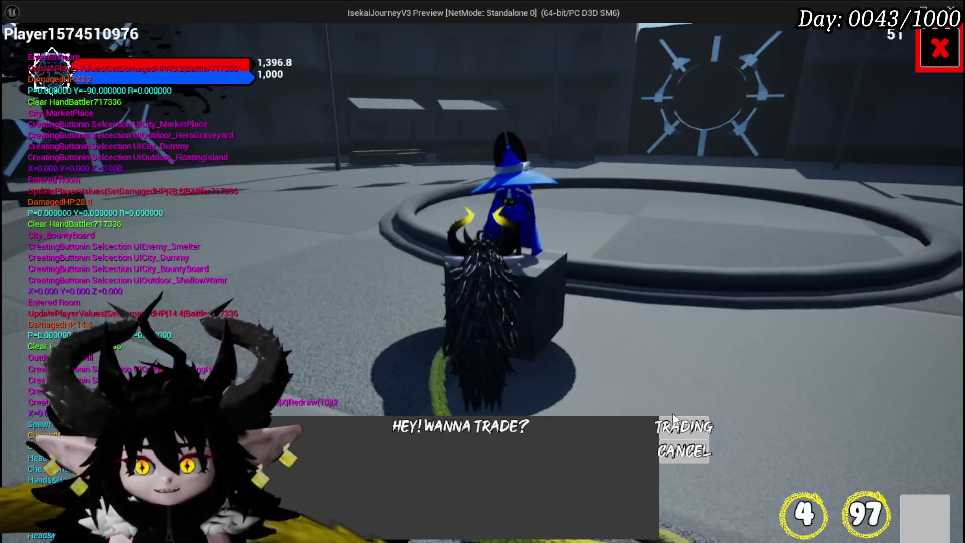
# Open the merchant's TRADING window and close it with the red X.
pyautogui.click(683, 428)
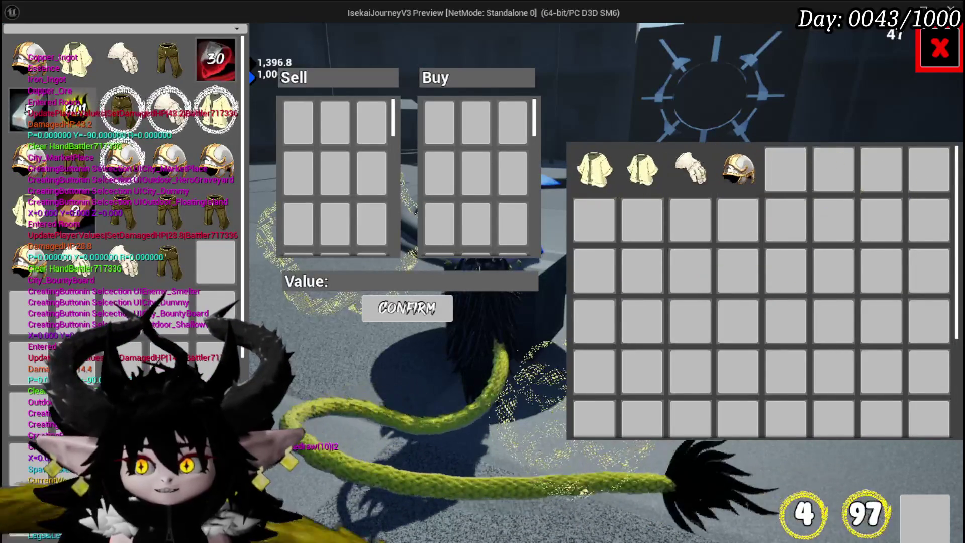
pyautogui.click(951, 64)
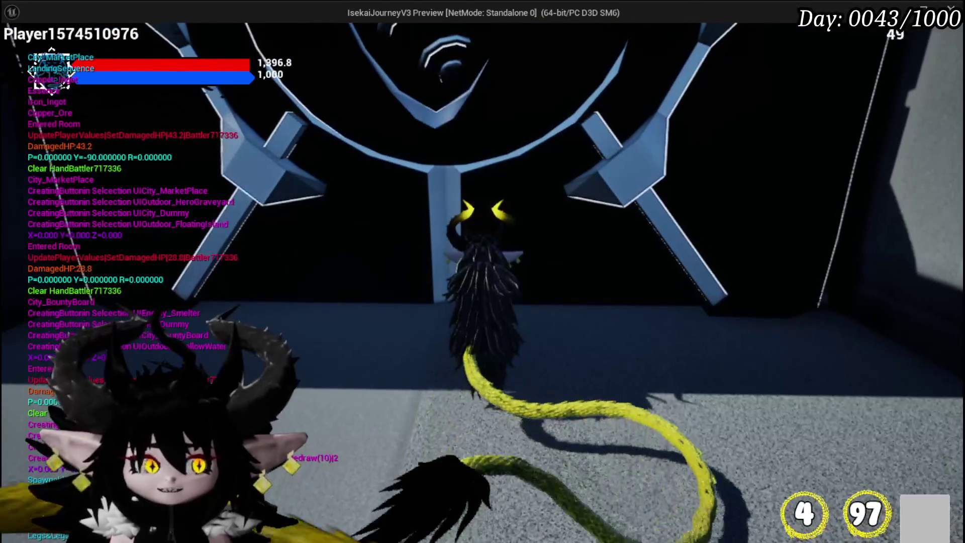
# From the door's room choices go to the Cathedral, then HighRocks, and attack a Slime_Wind.
pyautogui.press('e')
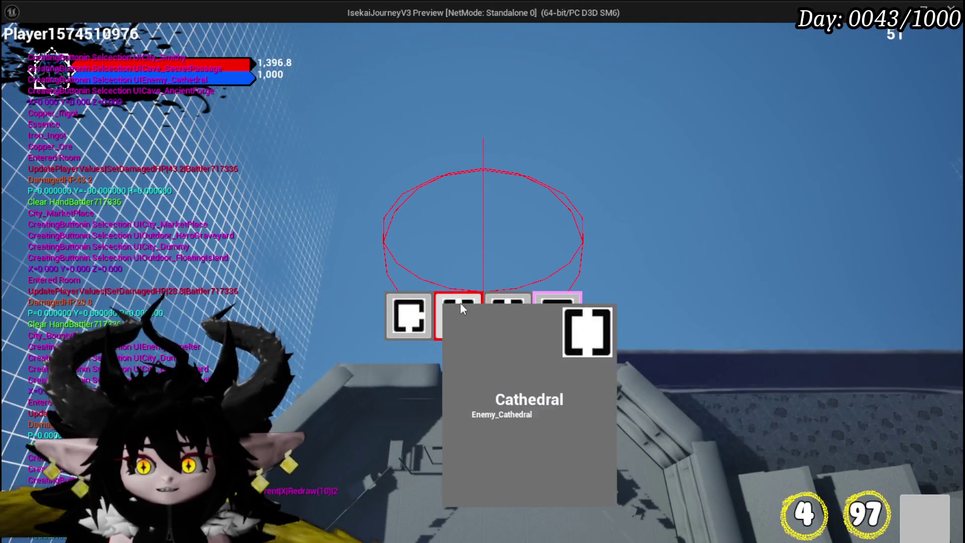
pyautogui.moveTo(545, 315)
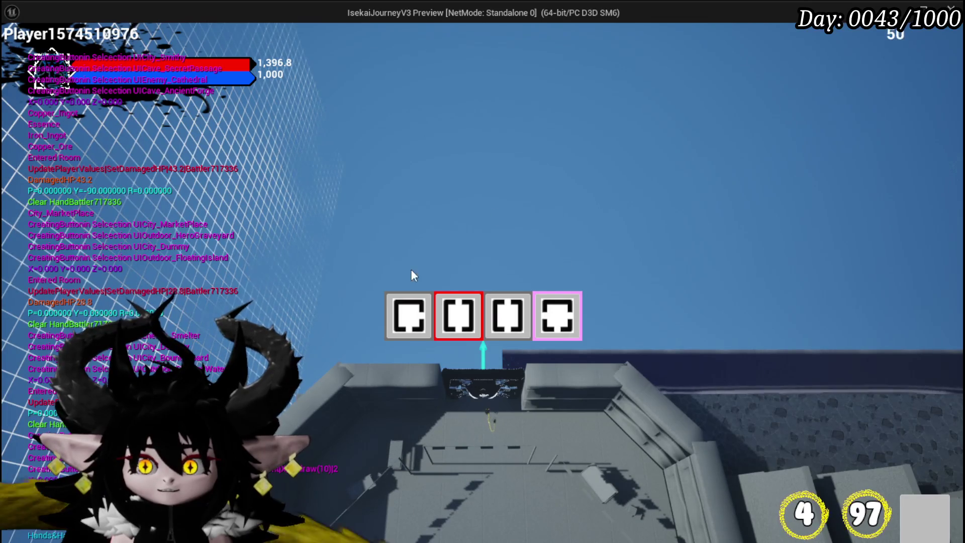
pyautogui.moveTo(408, 314)
pyautogui.click(472, 322)
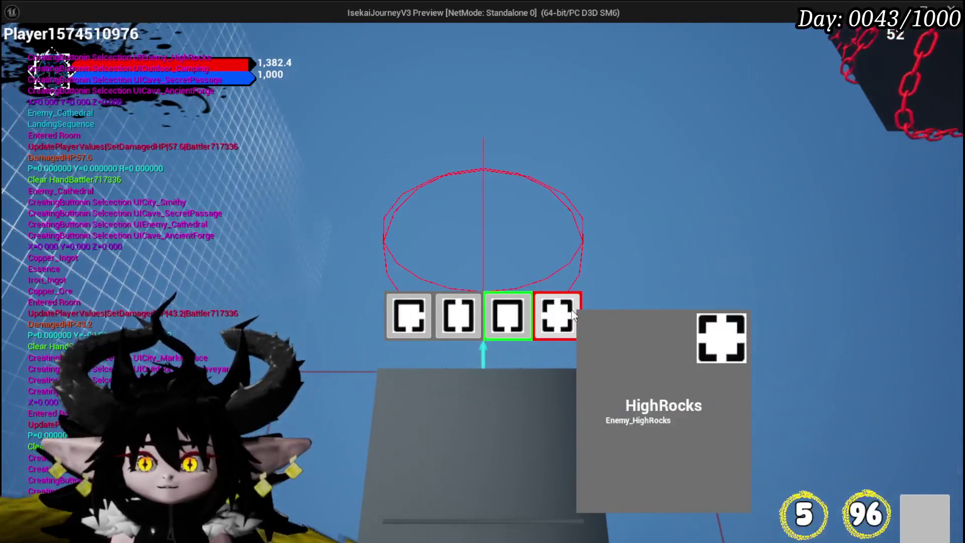
pyautogui.click(572, 314)
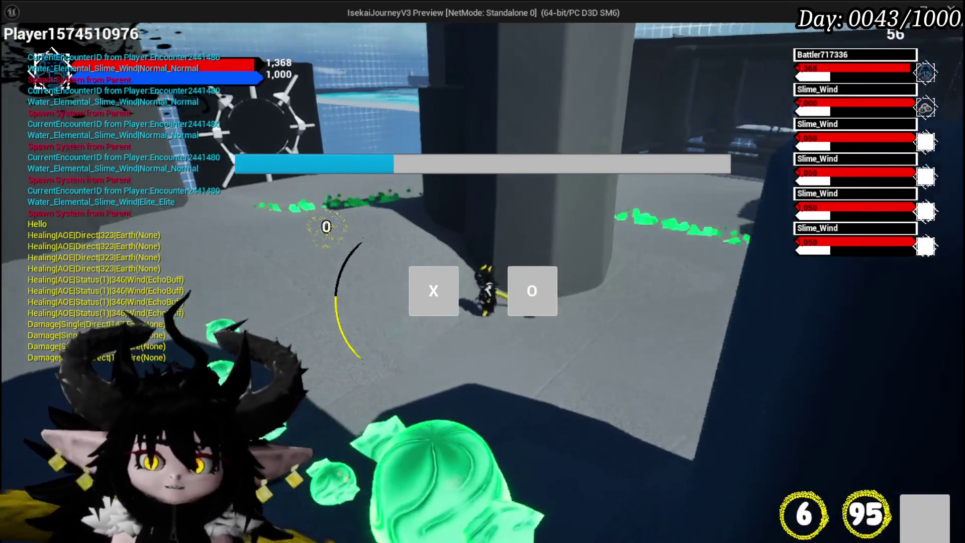
pyautogui.press('x')
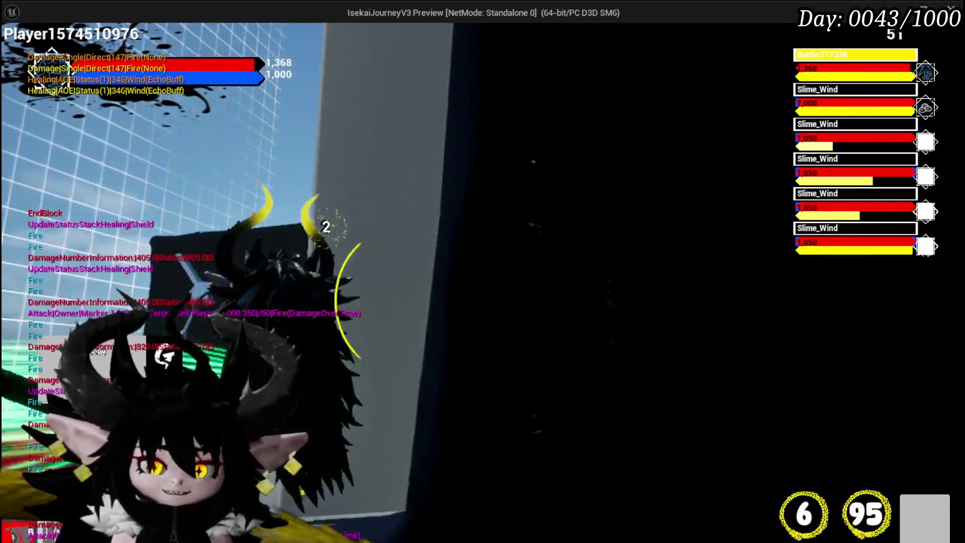
# Stop the HighRocks play session to return to the L_DungeonCreationTest editor.
pyautogui.press('Escape')
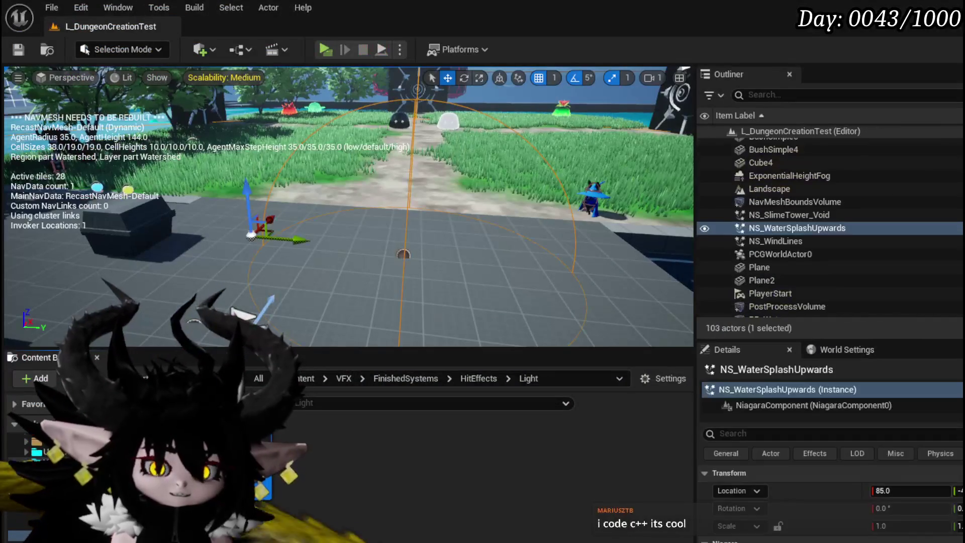
# Save the L_DungeonCreationTest level and bring up the NS_WaterSplashUpwards Niagara editor.
pyautogui.click(20, 51)
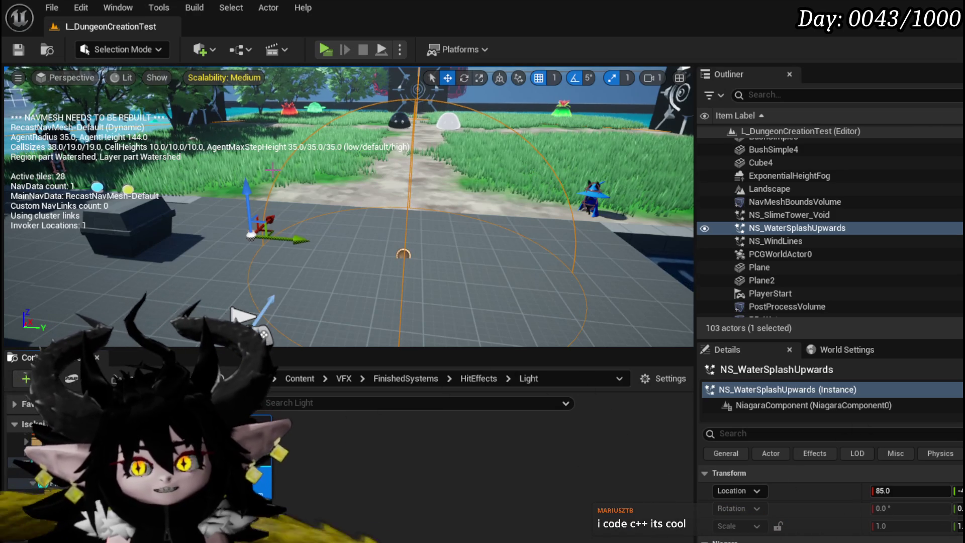
pyautogui.hotkey('ctrl', 's')
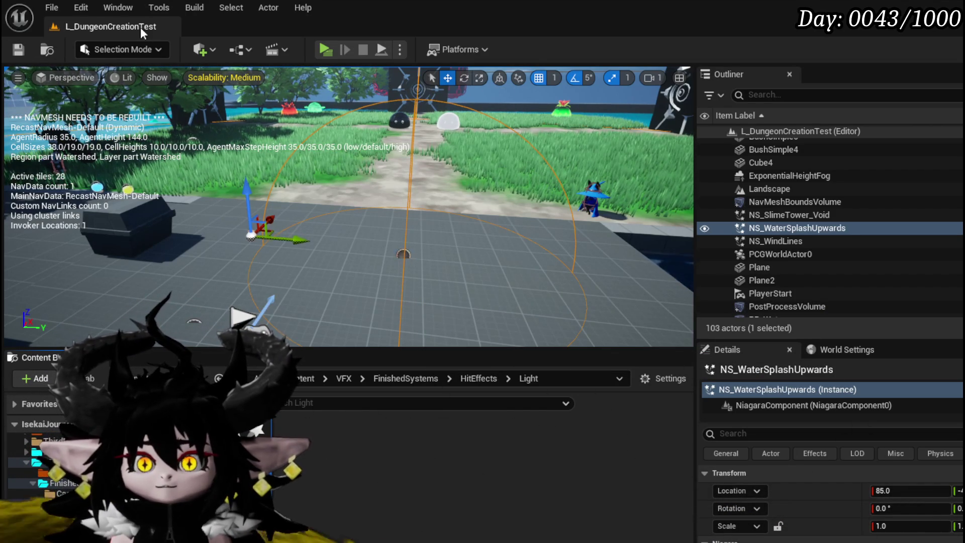
pyautogui.click(25, 49)
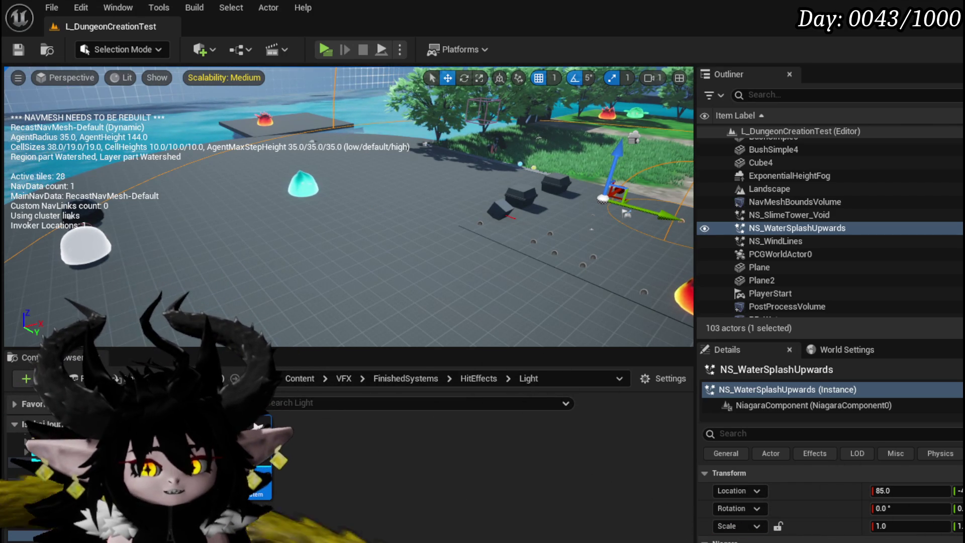
pyautogui.hotkey('ctrl', 'e')
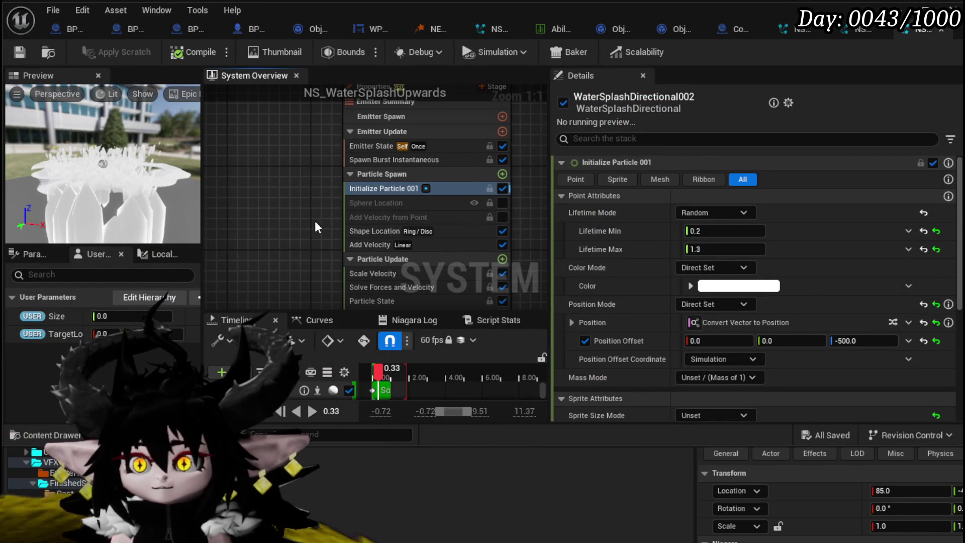
# Check Shape Location's Ring Radius of 300, then view BP_EnemyBoss_SlimeYY's marker-spawning graph.
pyautogui.click(375, 230)
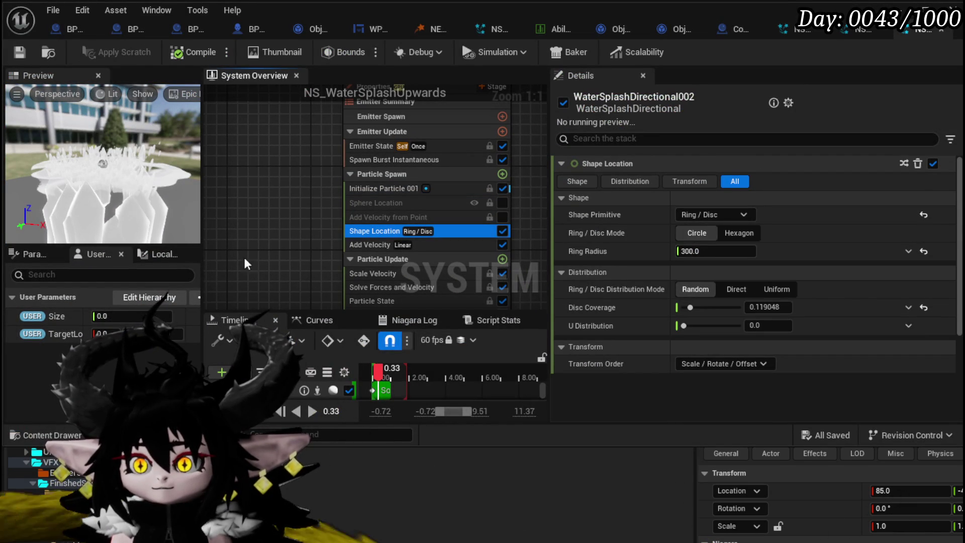
pyautogui.click(908, 251)
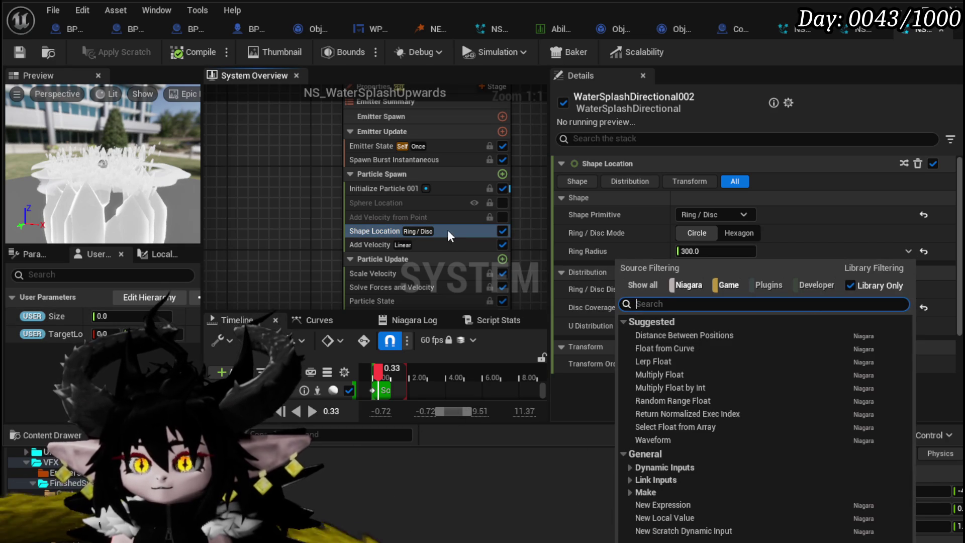
pyautogui.click(300, 194)
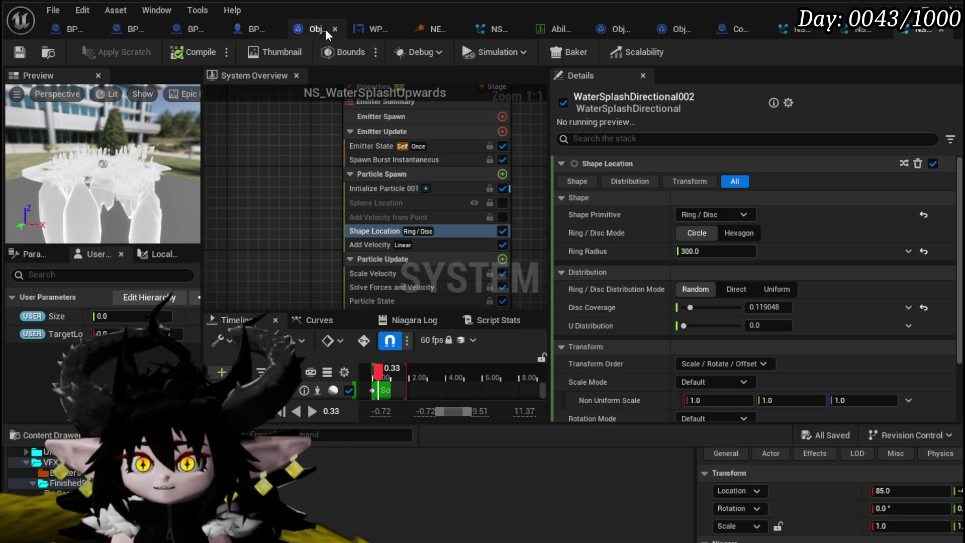
pyautogui.click(239, 31)
pyautogui.moveTo(391, 155)
pyautogui.mouseDown()
pyautogui.moveTo(371, 172)
pyautogui.moveTo(367, 237)
pyautogui.moveTo(365, 181)
pyautogui.mouseUp()
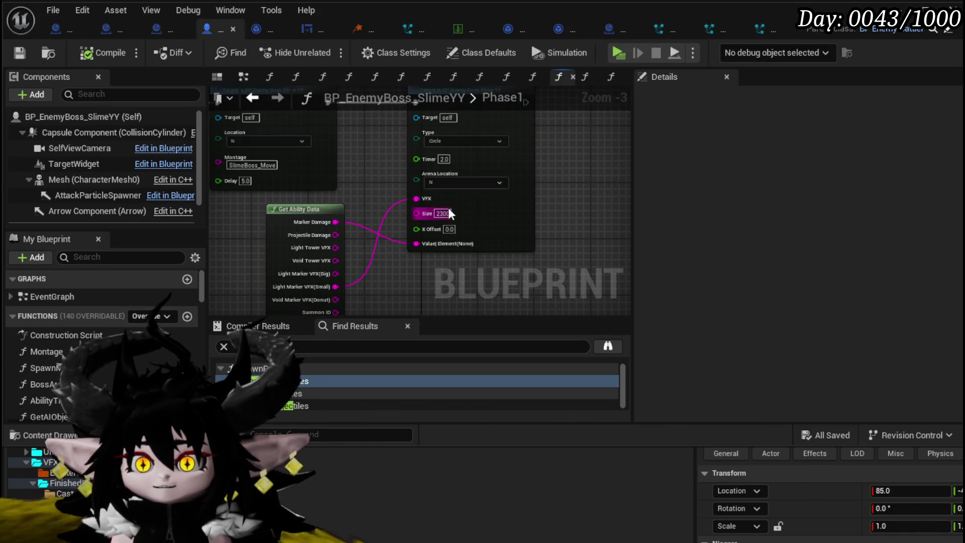
# Save the Blueprint, set User Size to 2300, make Ring Radius Multiply Float by User Size, and save.
pyautogui.hotkey('ctrl', 's')
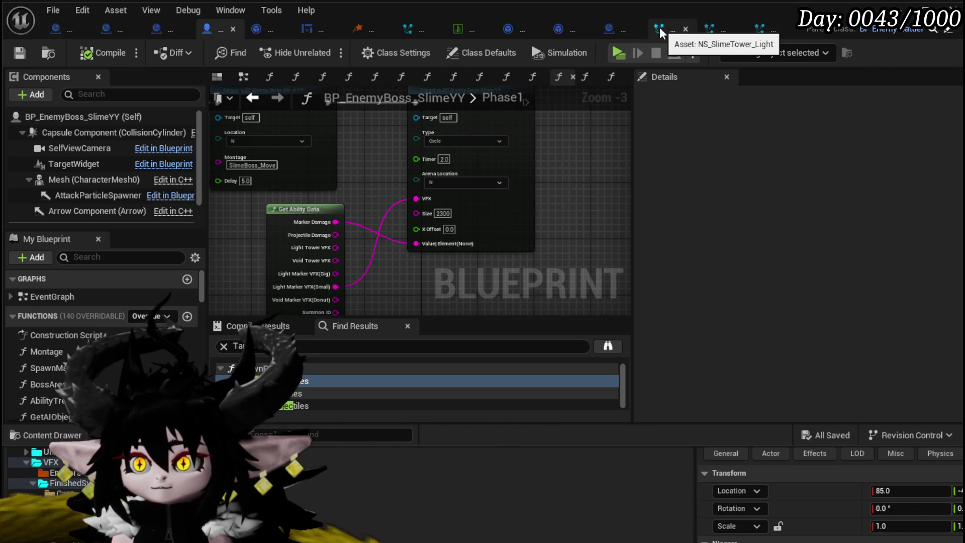
pyautogui.click(767, 38)
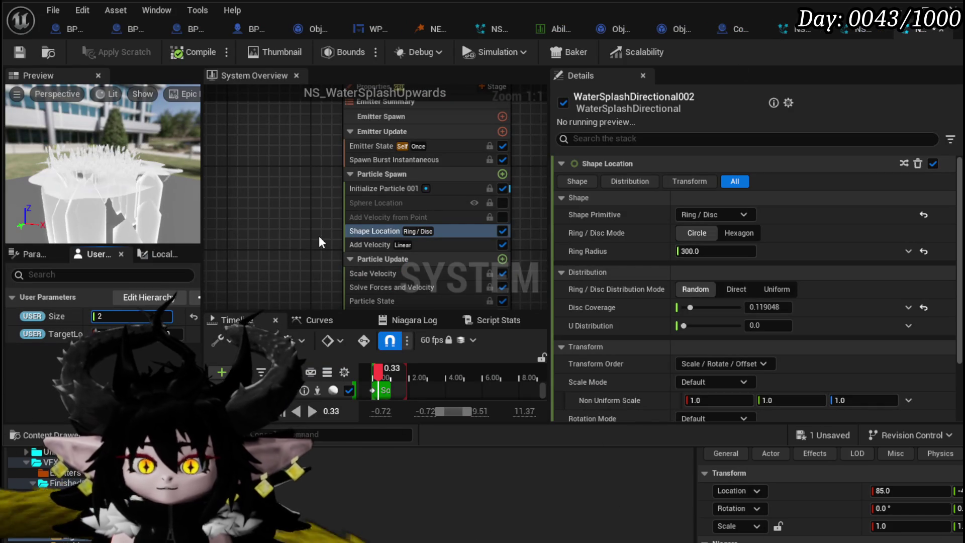
pyautogui.write('2300.0')
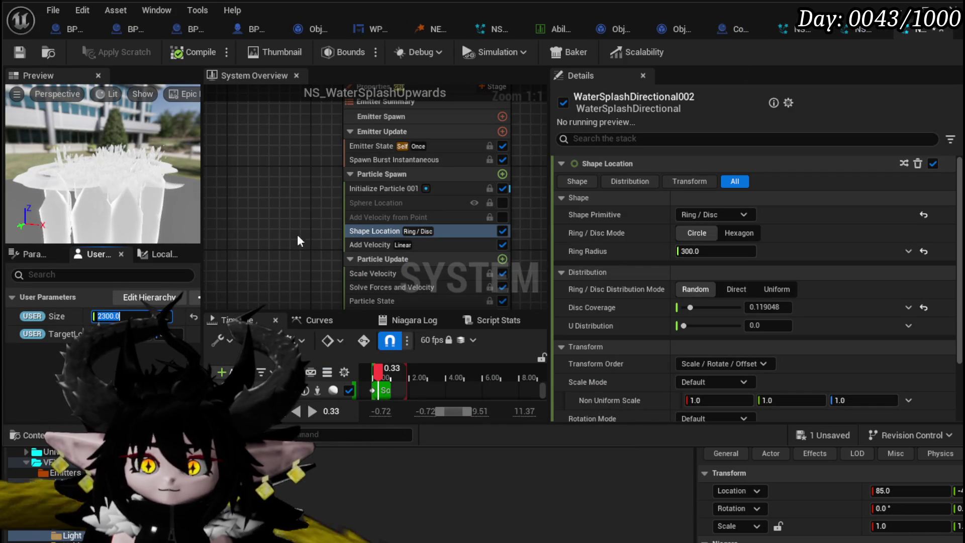
pyautogui.click(908, 251)
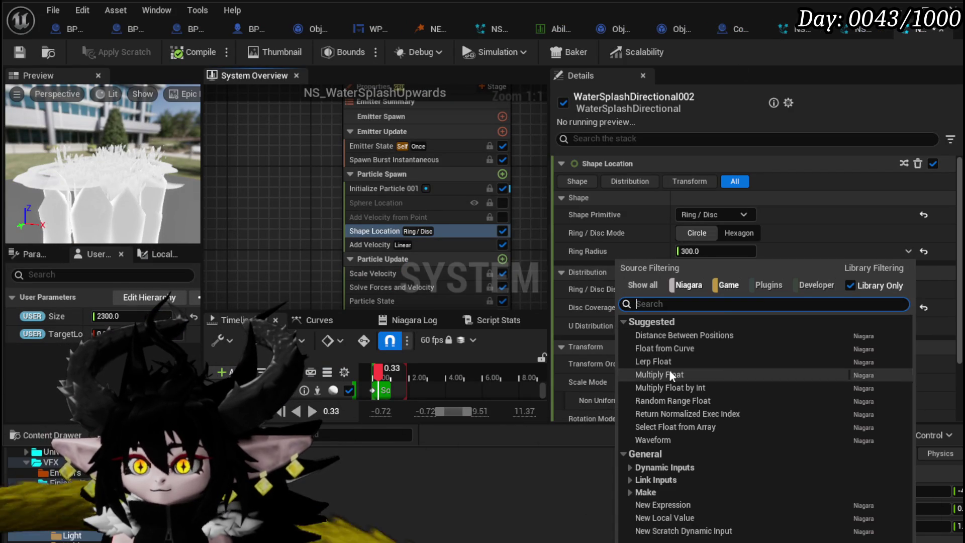
pyautogui.click(681, 375)
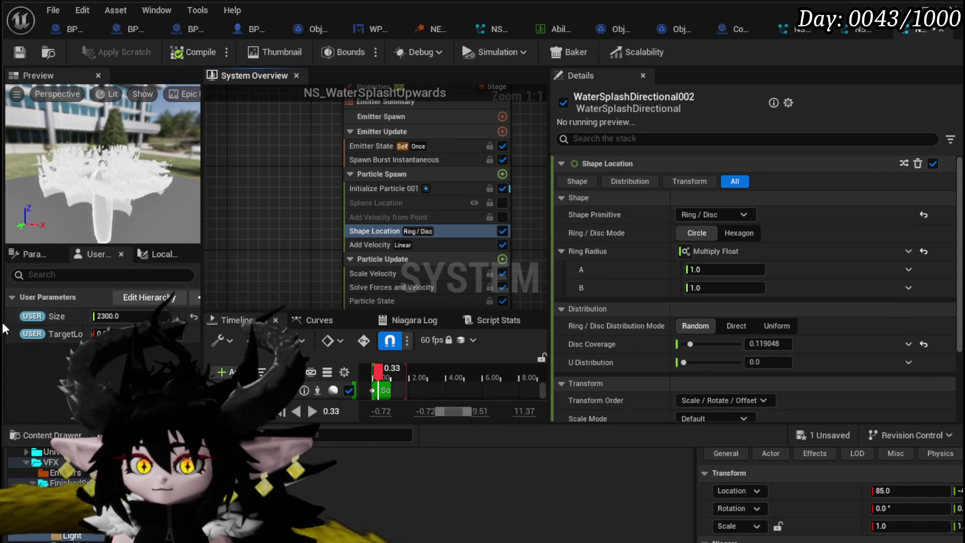
pyautogui.moveTo(36, 321)
pyautogui.mouseDown()
pyautogui.moveTo(748, 295)
pyautogui.moveTo(722, 289)
pyautogui.mouseUp()
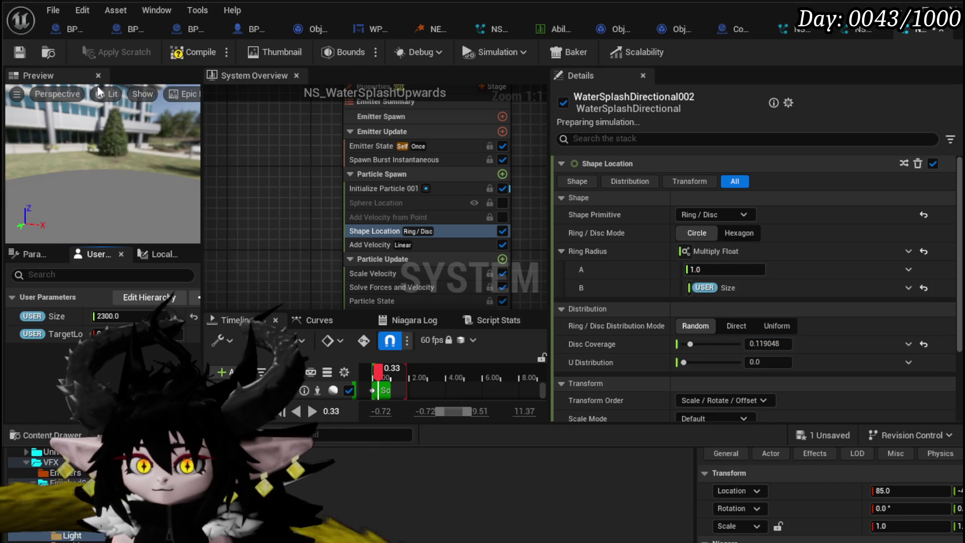
pyautogui.click(16, 56)
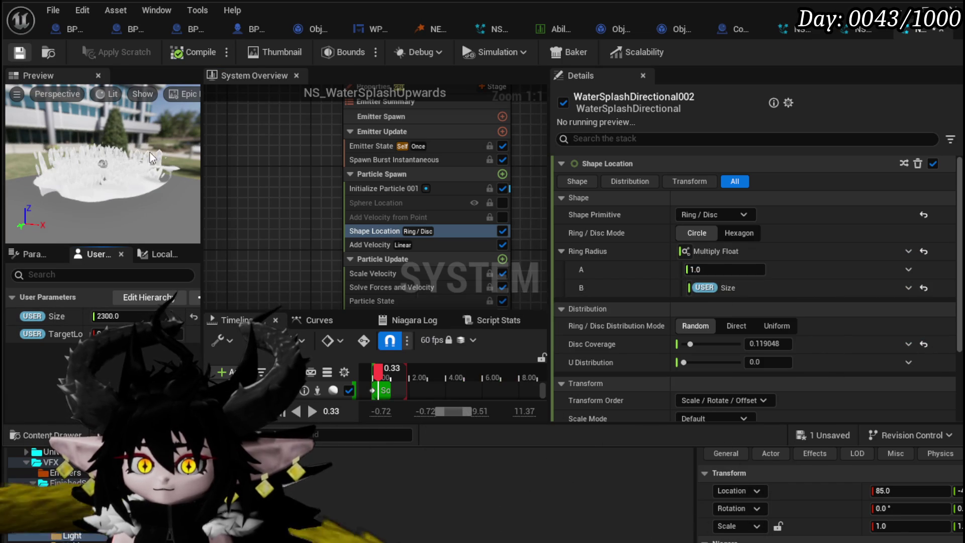
# Orbit the splash preview and bring up the Spawn Burst Instantaneous settings.
pyautogui.scroll(-5, 149, 131)
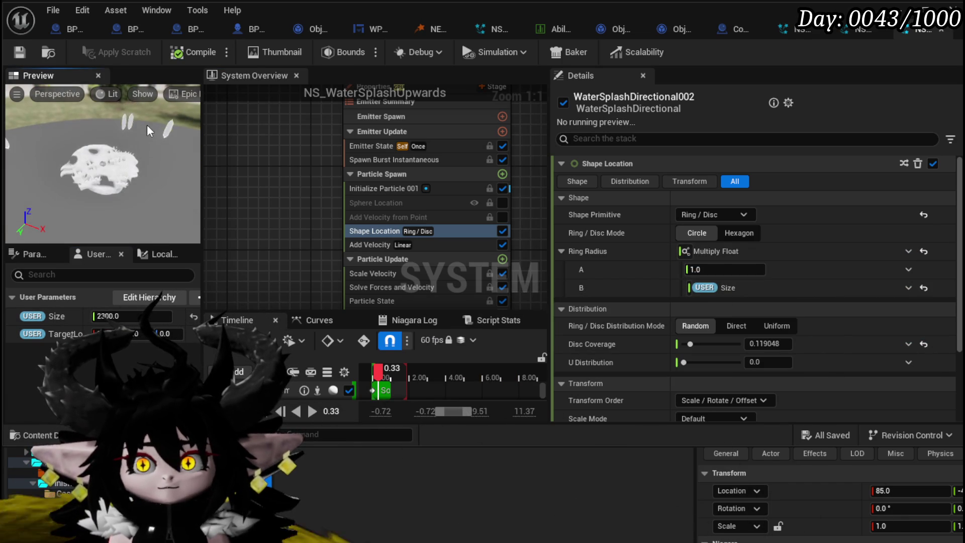
pyautogui.moveTo(128, 198); pyautogui.dragTo(128, 221)
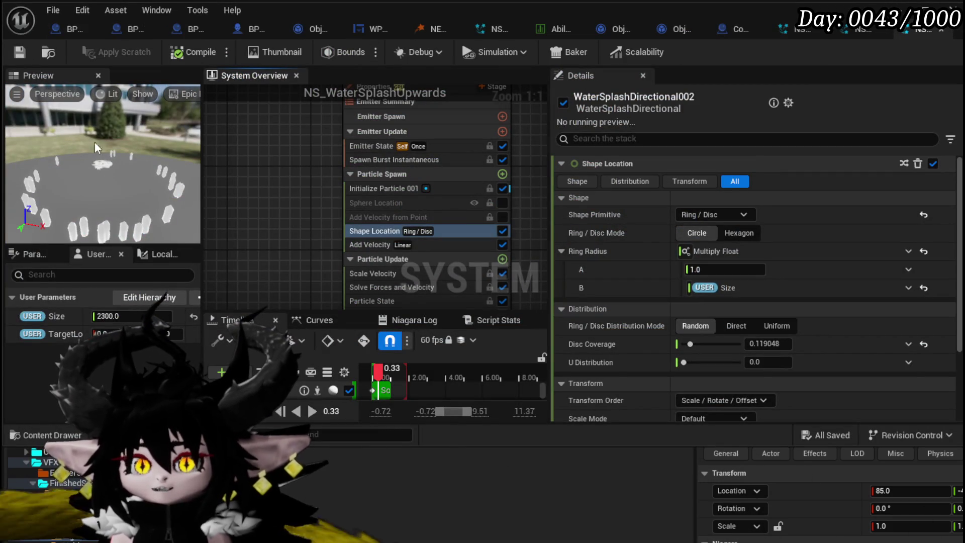
pyautogui.moveTo(271, 224)
pyautogui.mouseDown()
pyautogui.moveTo(275, 127)
pyautogui.moveTo(267, 199)
pyautogui.mouseUp()
pyautogui.click(357, 157)
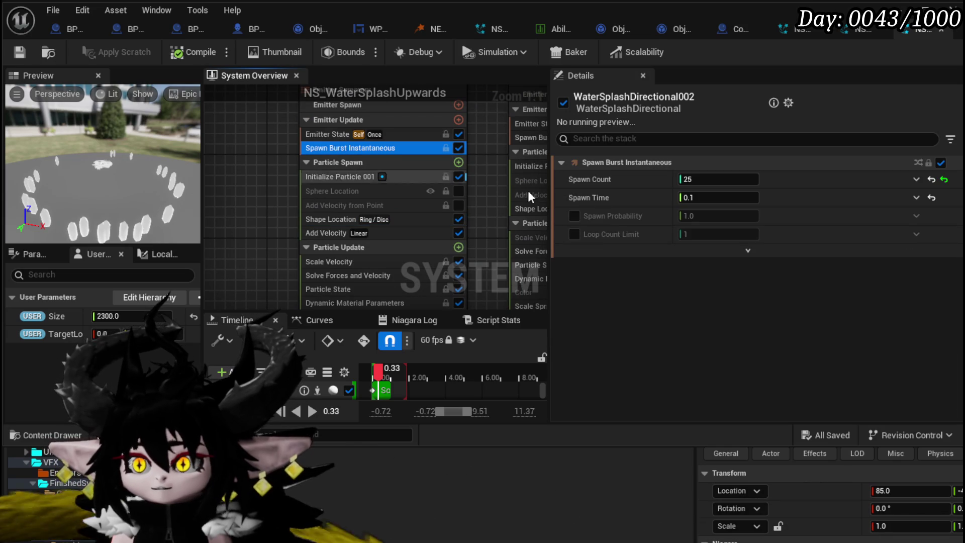
# Make Spawn Count a Multiply Int whose B takes an integer made from a Divide Float.
pyautogui.click(917, 180)
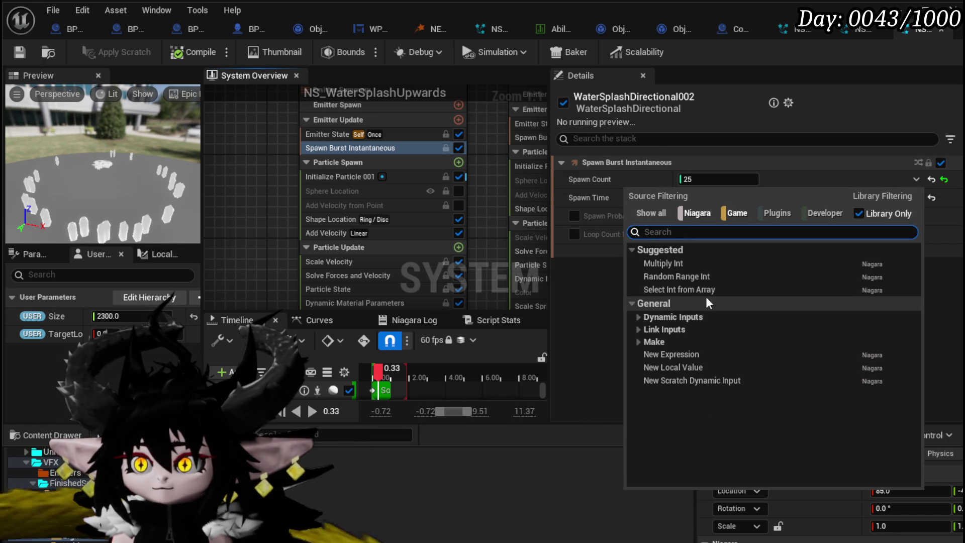
pyautogui.click(691, 264)
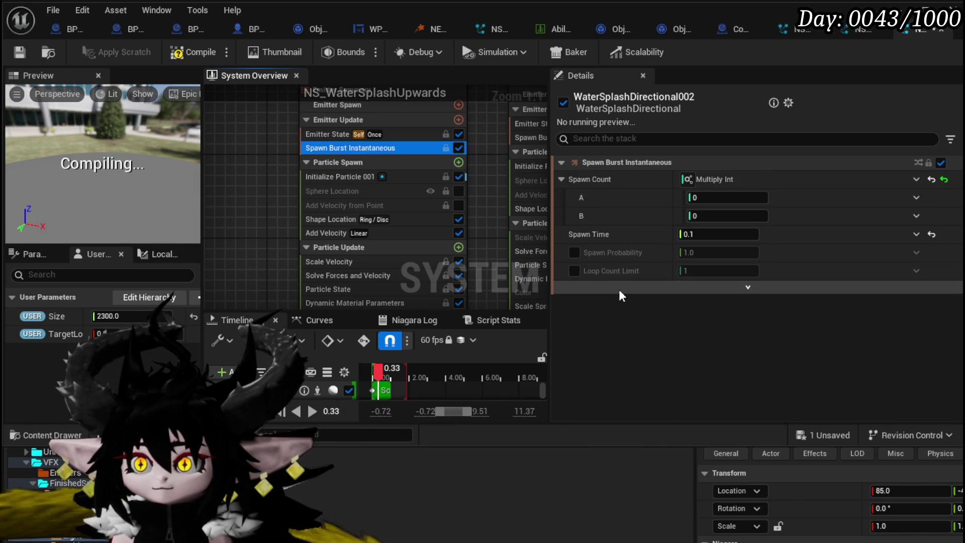
pyautogui.moveTo(36, 322); pyautogui.dragTo(724, 215)
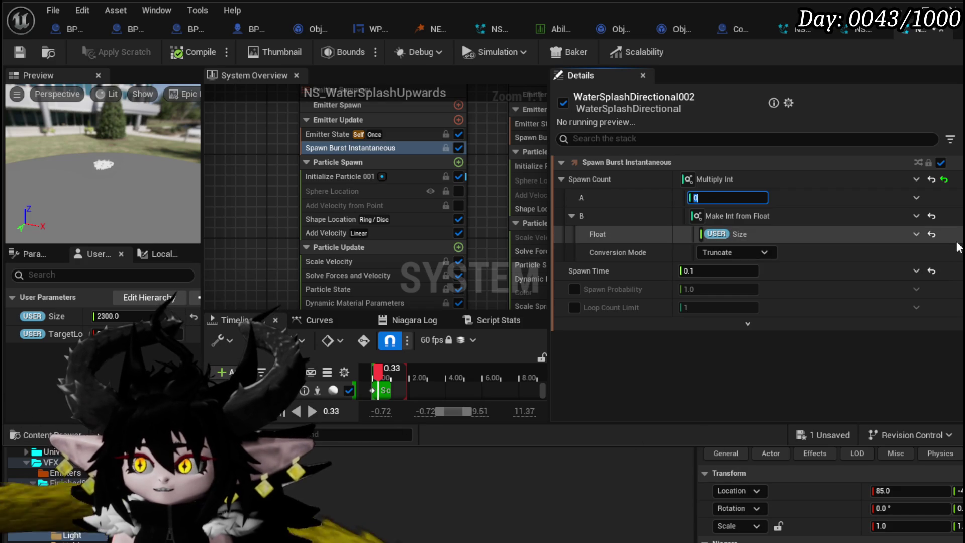
pyautogui.click(931, 234)
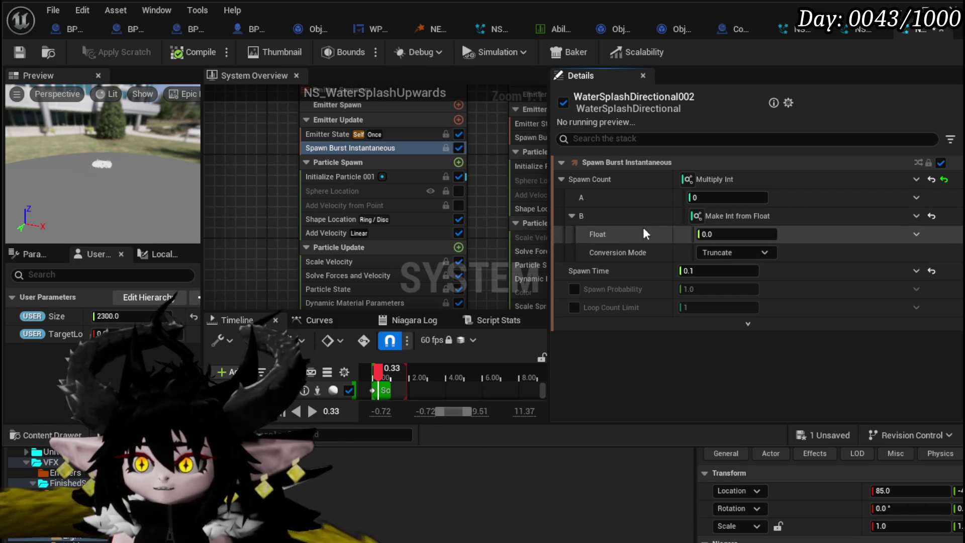
pyautogui.click(916, 234)
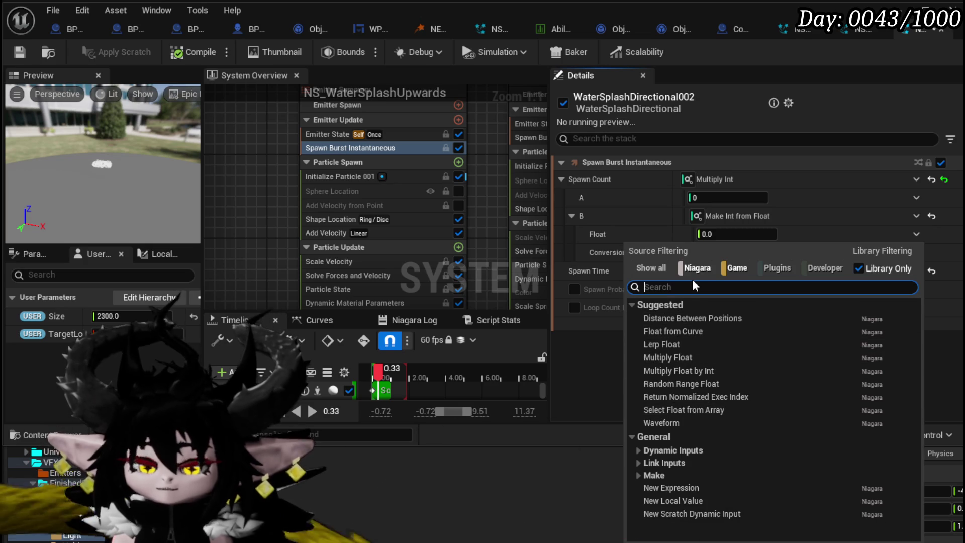
pyautogui.write('divi')
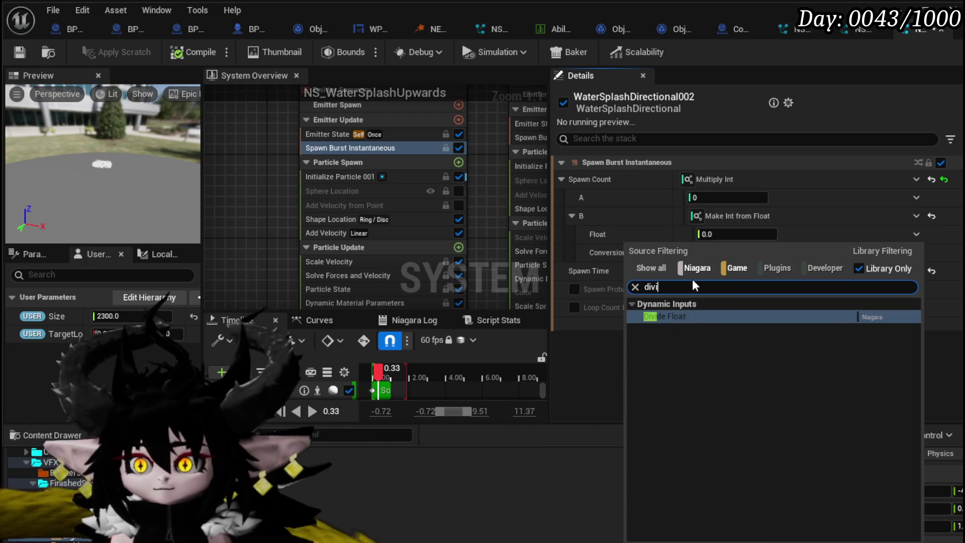
pyautogui.click(688, 318)
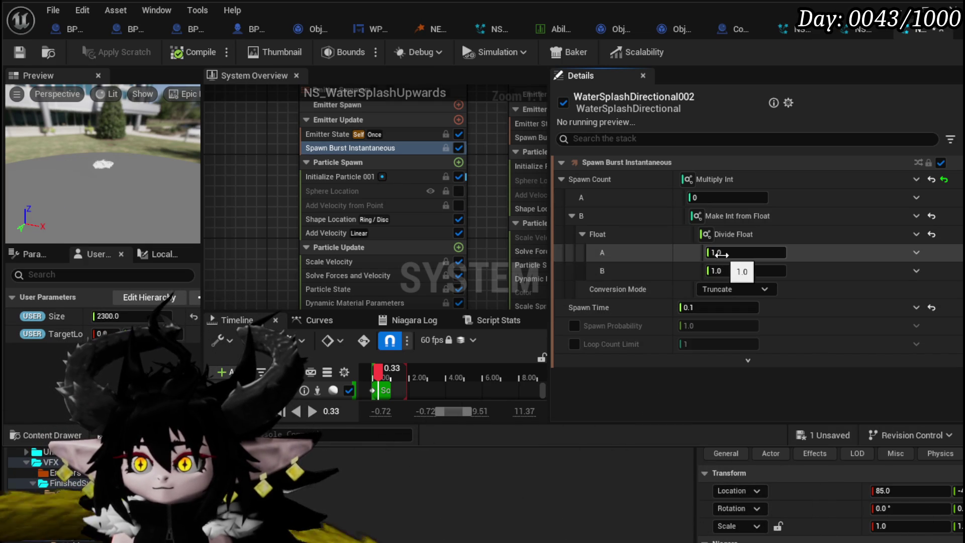
# Divide User Size by 10 in the Divide Float and set the multiplier's A to 1.
pyautogui.moveTo(180, 314)
pyautogui.mouseDown()
pyautogui.moveTo(698, 272)
pyautogui.moveTo(729, 253)
pyautogui.mouseUp()
pyautogui.click(724, 270)
pyautogui.write('10')
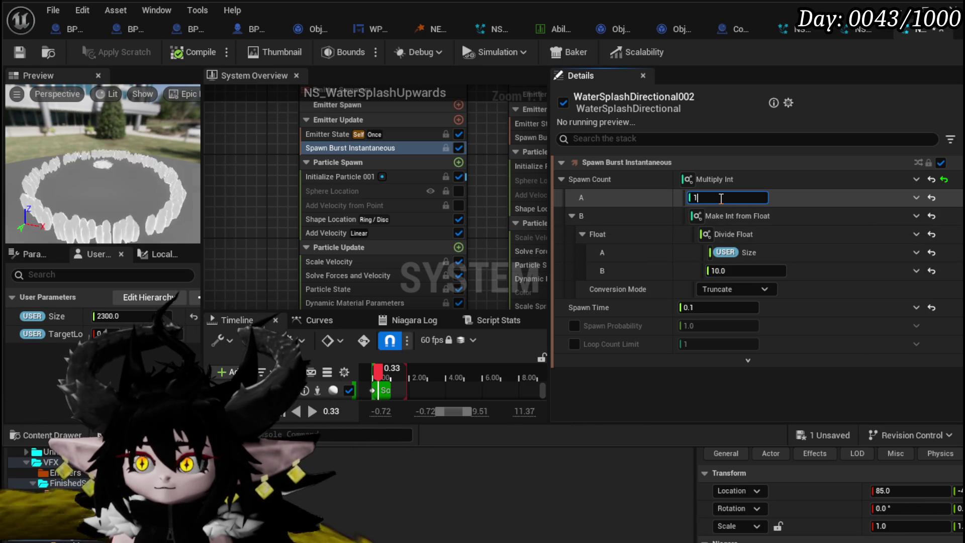
pyautogui.write('1')
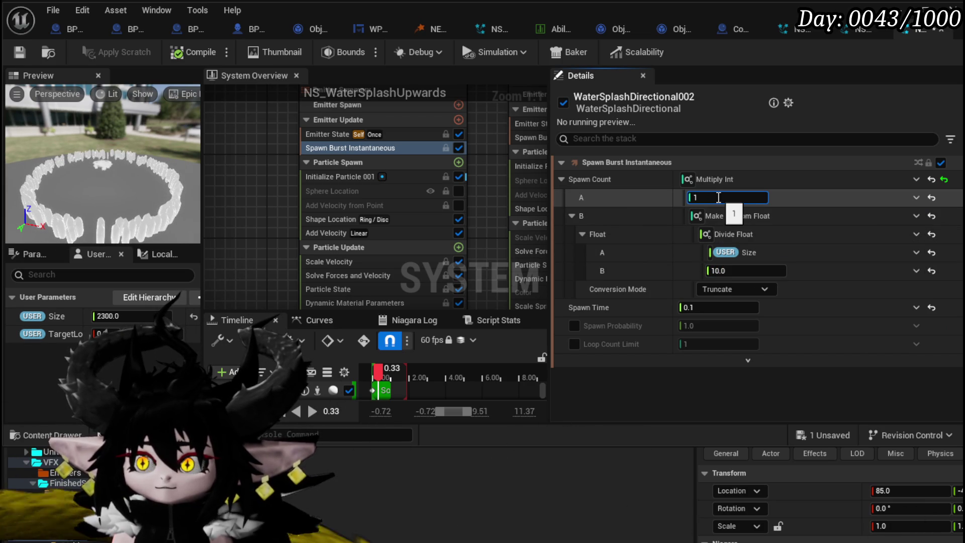
pyautogui.click(718, 270)
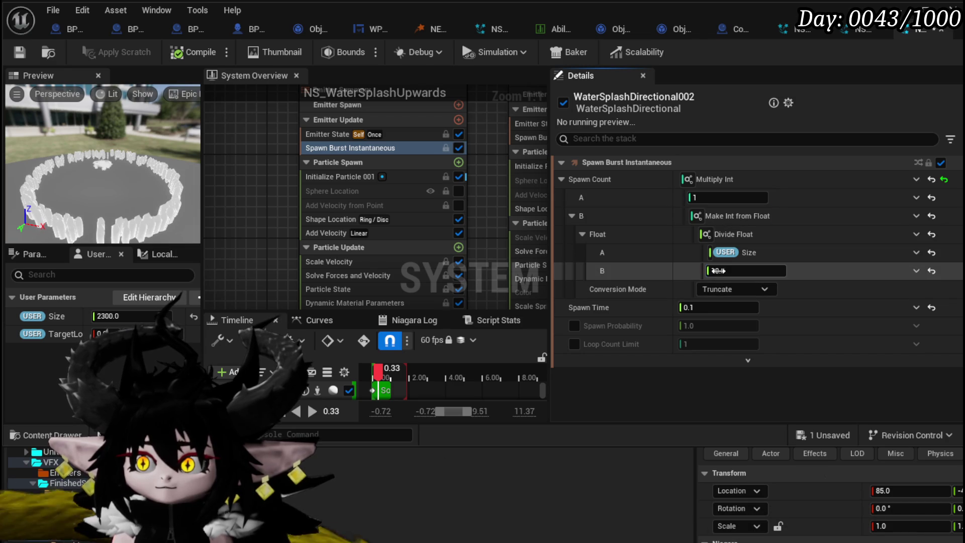
pyautogui.write('0')
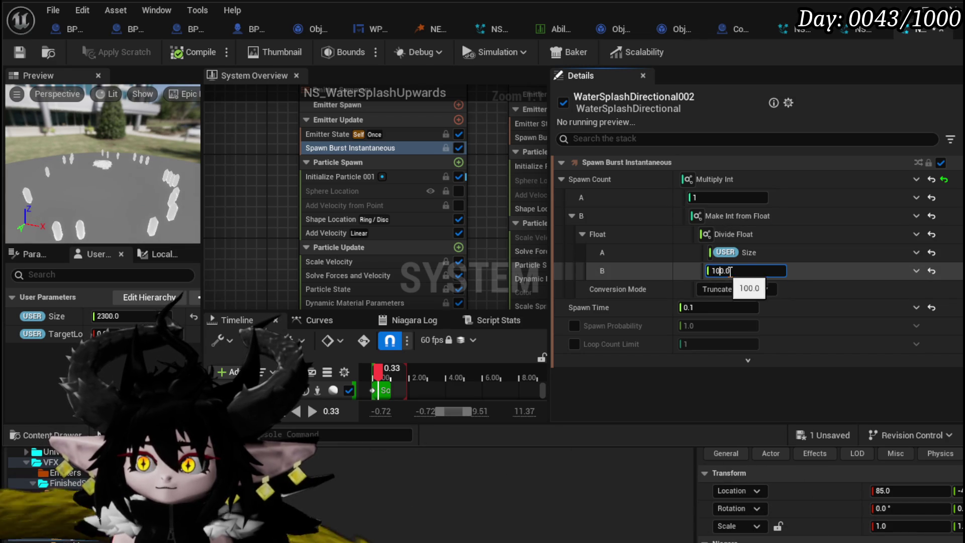
pyautogui.write('50')
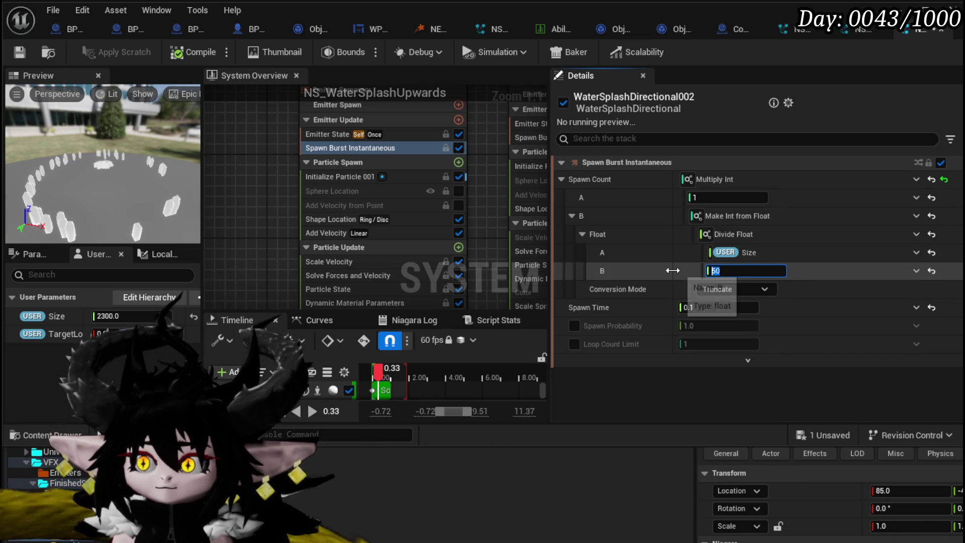
pyautogui.write('20')
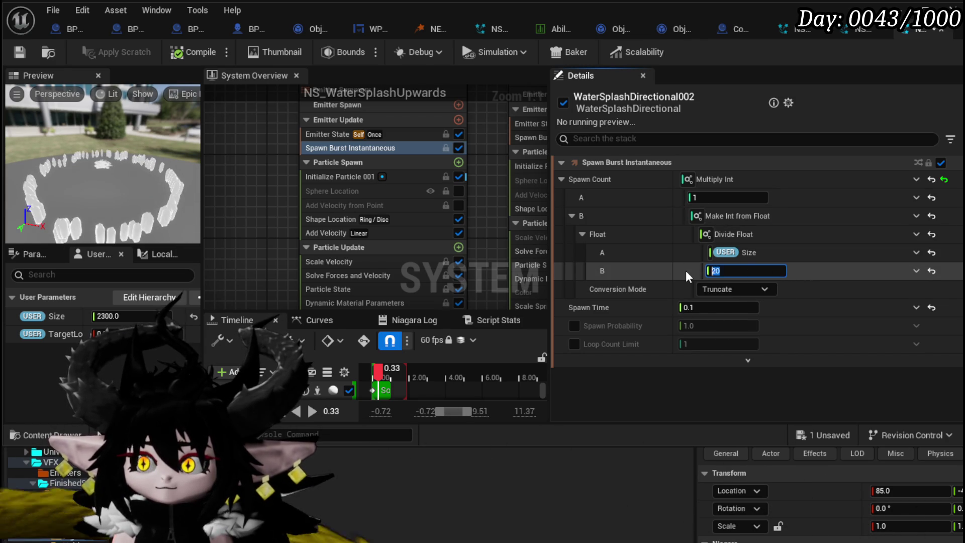
pyautogui.write('10')
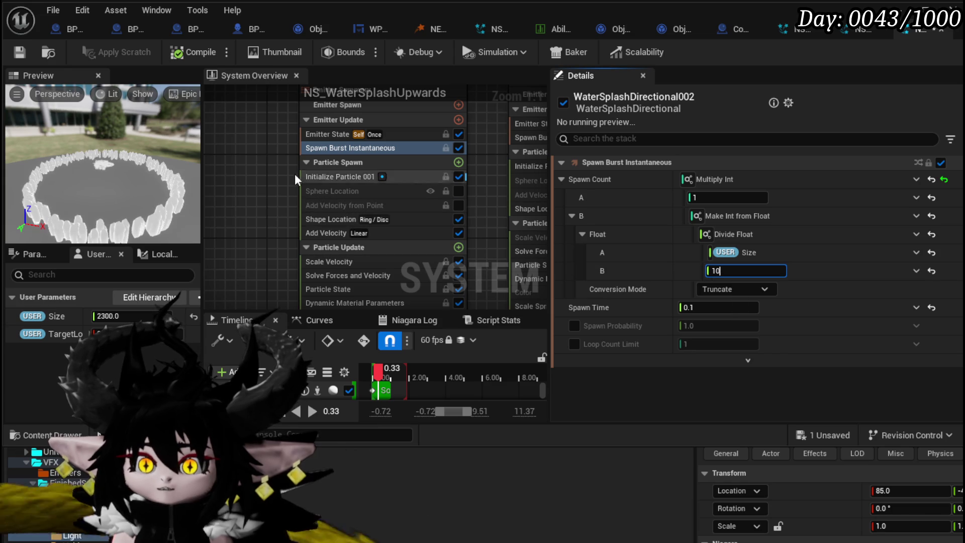
pyautogui.click(332, 215)
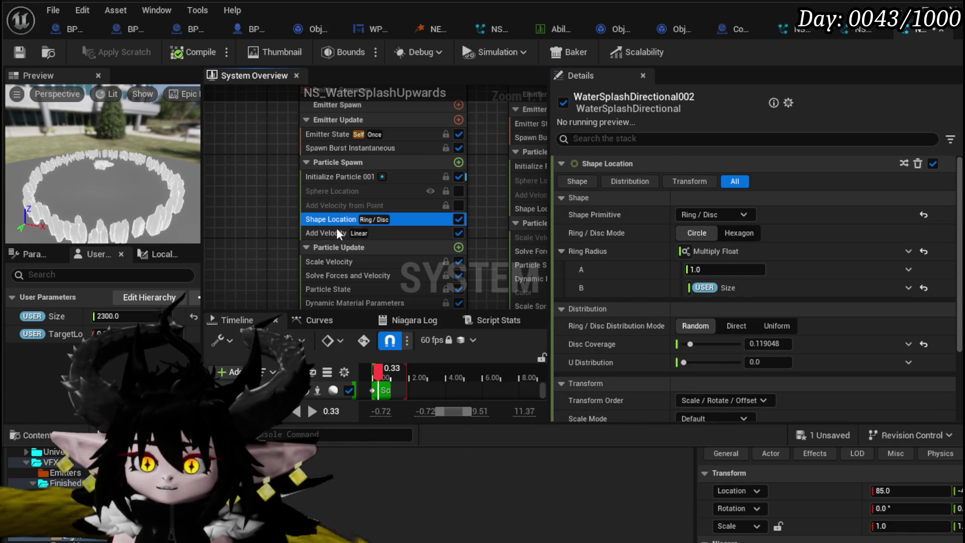
# Raise the ring's Disc Coverage to 0.916667 and save the Niagara system.
pyautogui.moveTo(312, 237)
pyautogui.mouseDown()
pyautogui.moveTo(258, 251)
pyautogui.moveTo(268, 250)
pyautogui.mouseUp()
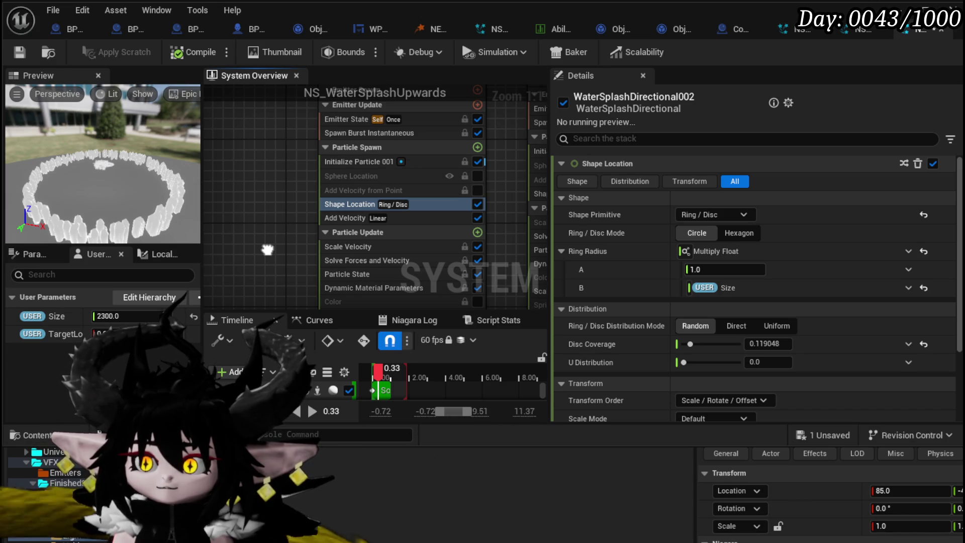
pyautogui.moveTo(691, 345); pyautogui.dragTo(733, 345)
pyautogui.click(20, 55)
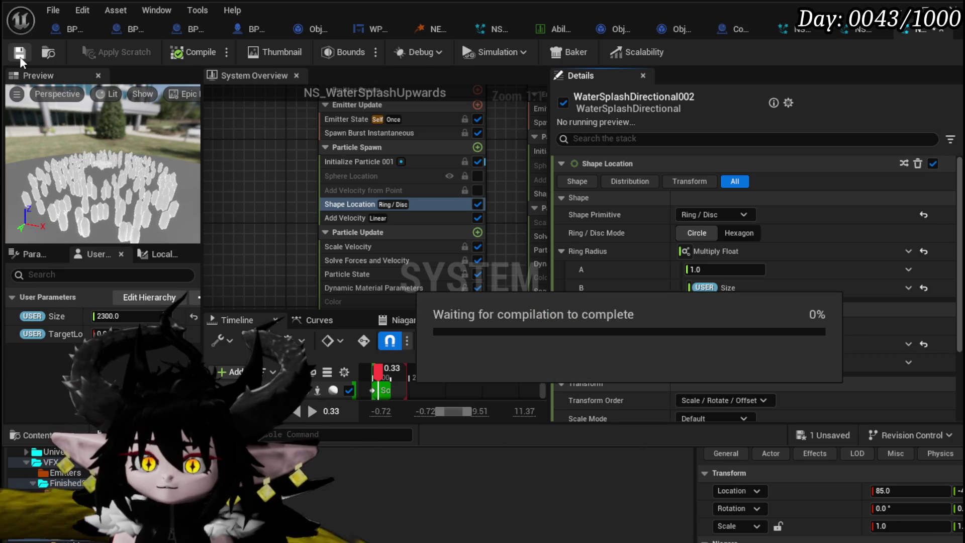
# Bring WaterSplashDirectional001 into view and show its Shape Location settings, Ring Radius 300.
pyautogui.moveTo(304, 255)
pyautogui.mouseDown()
pyautogui.moveTo(366, 236)
pyautogui.moveTo(274, 301)
pyautogui.moveTo(369, 173)
pyautogui.moveTo(419, 127)
pyautogui.mouseUp()
pyautogui.scroll(-3, 283, 288)
pyautogui.scroll(4, 363, 215)
pyautogui.moveTo(308, 245)
pyautogui.mouseDown()
pyautogui.moveTo(365, 157)
pyautogui.moveTo(348, 216)
pyautogui.moveTo(333, 225)
pyautogui.moveTo(375, 180)
pyautogui.moveTo(345, 151)
pyautogui.mouseUp()
pyautogui.click(395, 175)
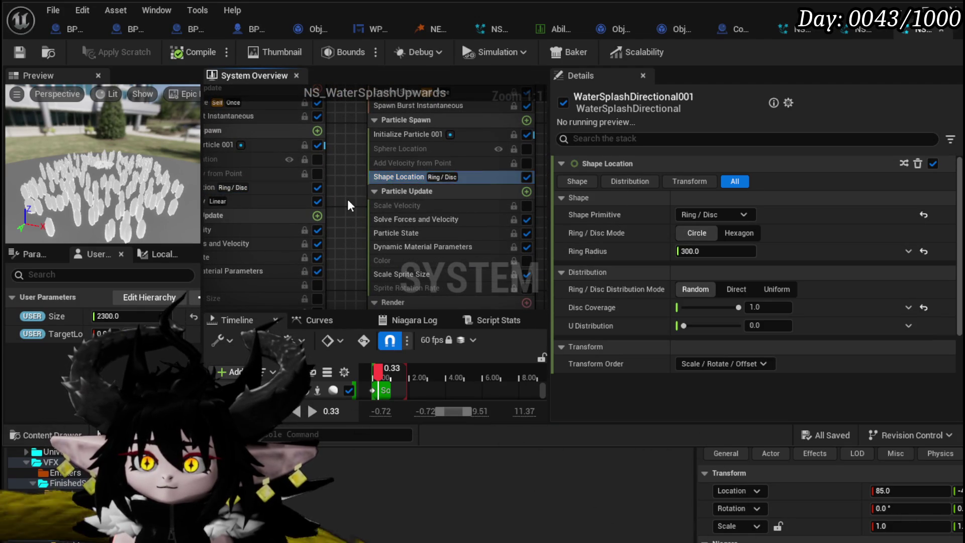
# Copy WaterSplashDirectional002's Size-driven Ring Radius and paste it onto WaterSplashDirectional001.
pyautogui.moveTo(280, 194); pyautogui.dragTo(360, 208)
pyautogui.click(262, 200)
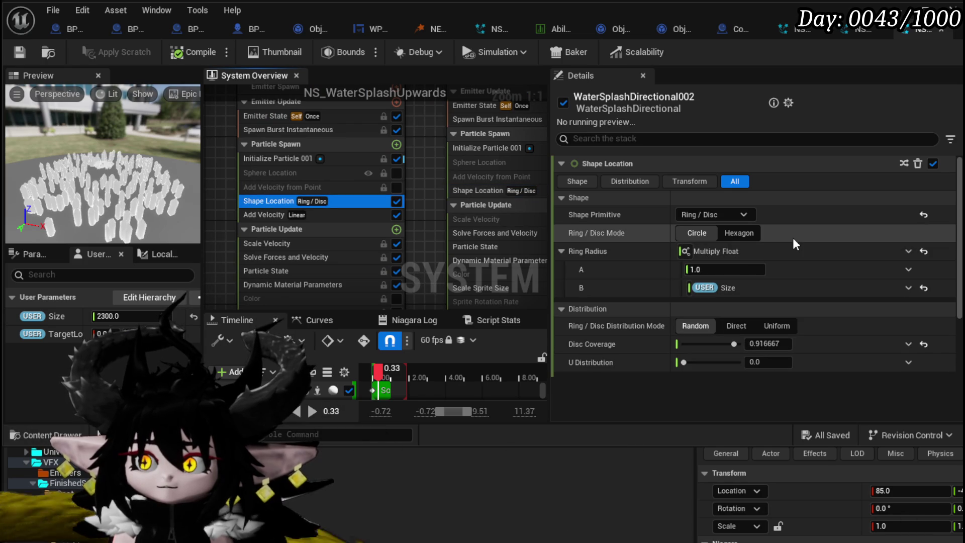
pyautogui.rightClick(798, 251)
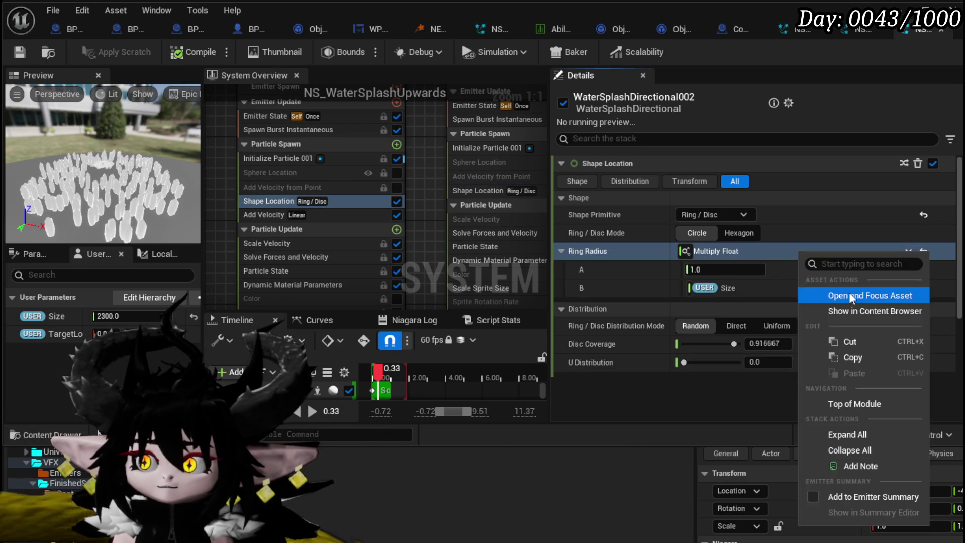
pyautogui.click(852, 358)
pyautogui.click(479, 190)
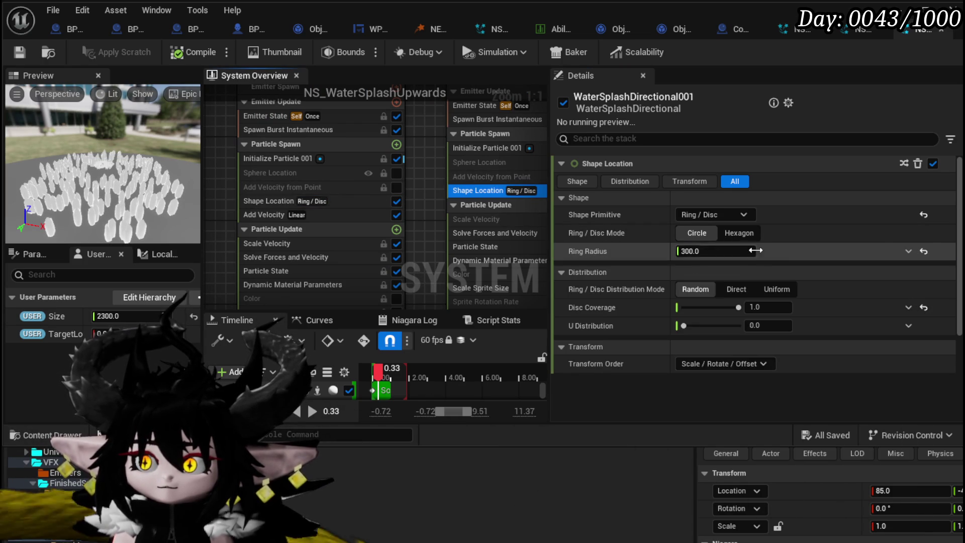
pyautogui.rightClick(810, 251)
pyautogui.click(859, 377)
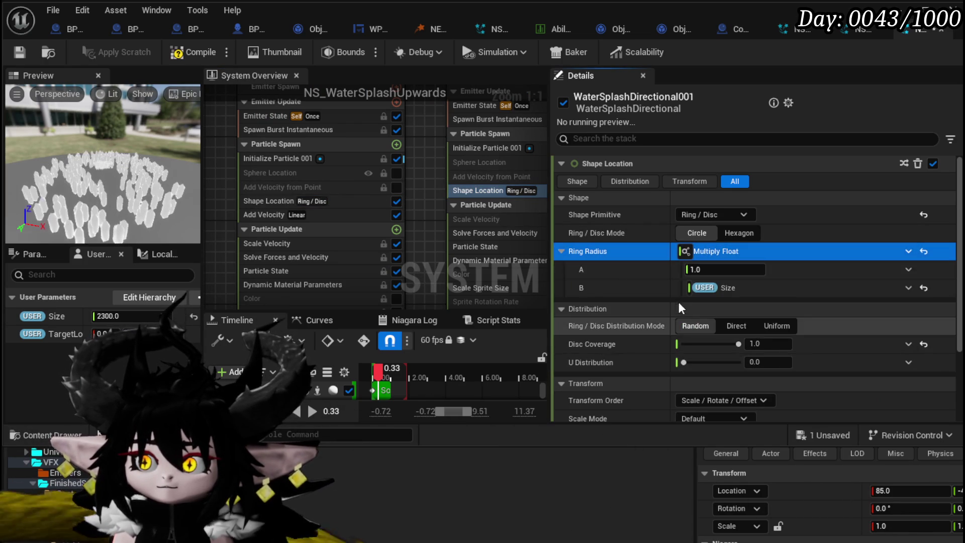
# Save the system and show WaterSplashDirectional001's Spawn Burst Instantaneous settings (Spawn Count 25).
pyautogui.moveTo(426, 202); pyautogui.dragTo(369, 183)
pyautogui.hotkey('ctrl', 's')
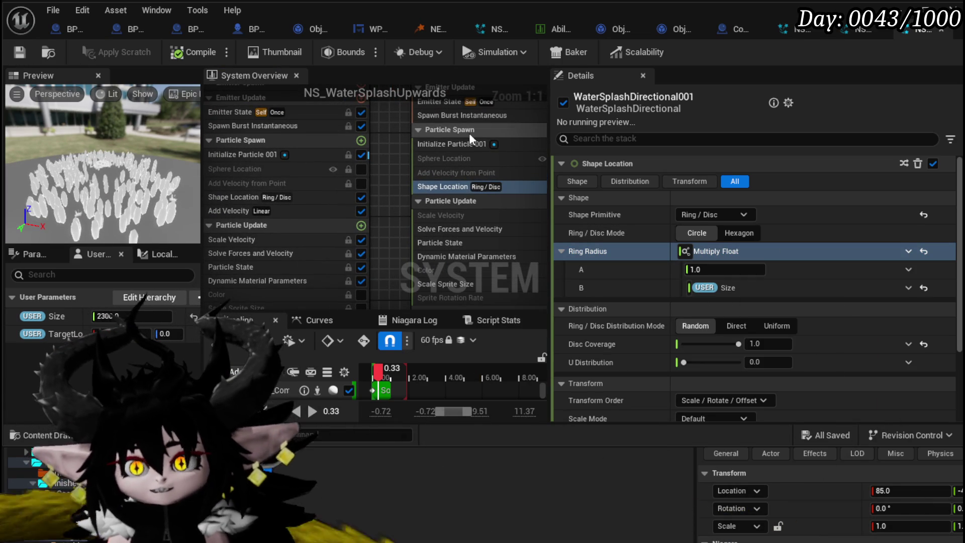
pyautogui.click(459, 144)
pyautogui.moveTo(388, 167)
pyautogui.mouseDown()
pyautogui.moveTo(393, 215)
pyautogui.moveTo(379, 173)
pyautogui.moveTo(379, 205)
pyautogui.mouseUp()
pyautogui.click(423, 187)
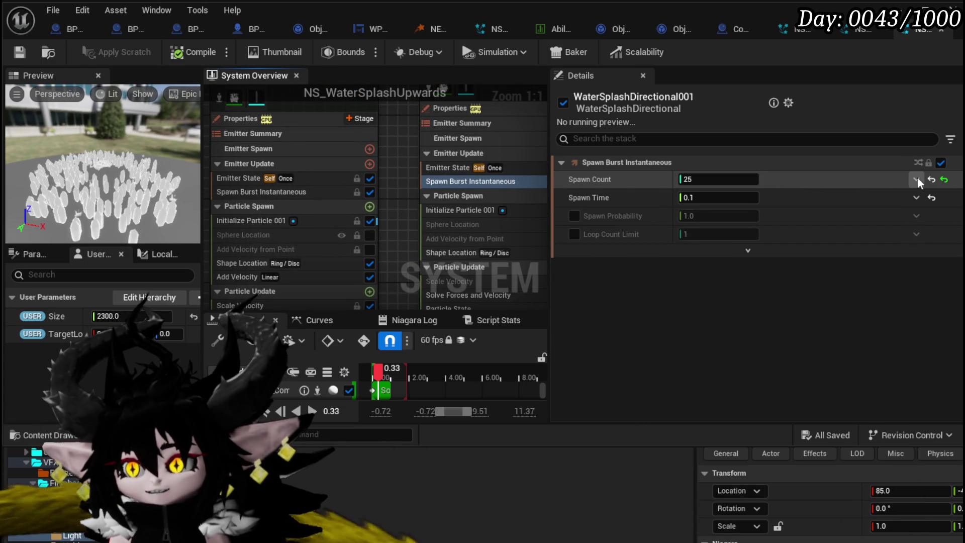
# Make WaterSplashDirectional001's Spawn Count a Multiply Int with A set to 25.
pyautogui.click(916, 179)
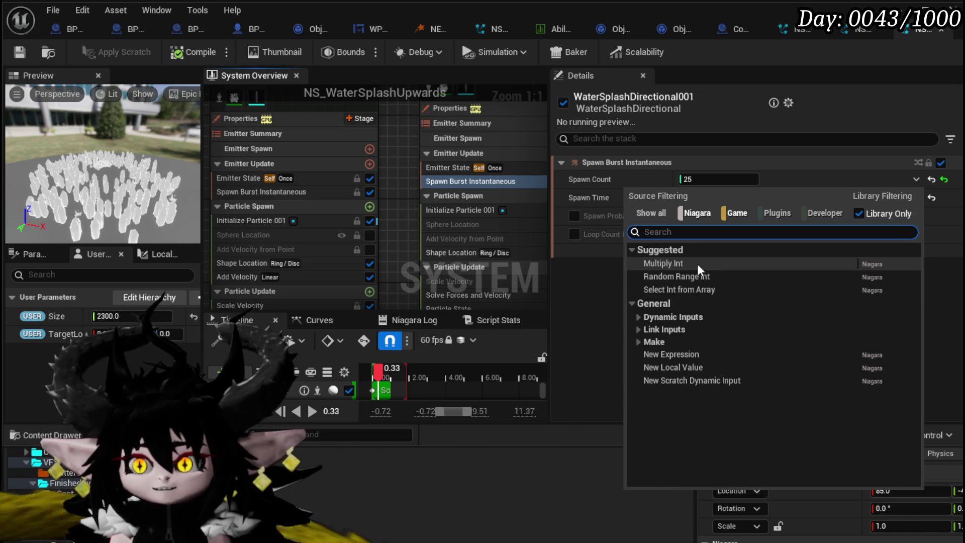
pyautogui.click(698, 263)
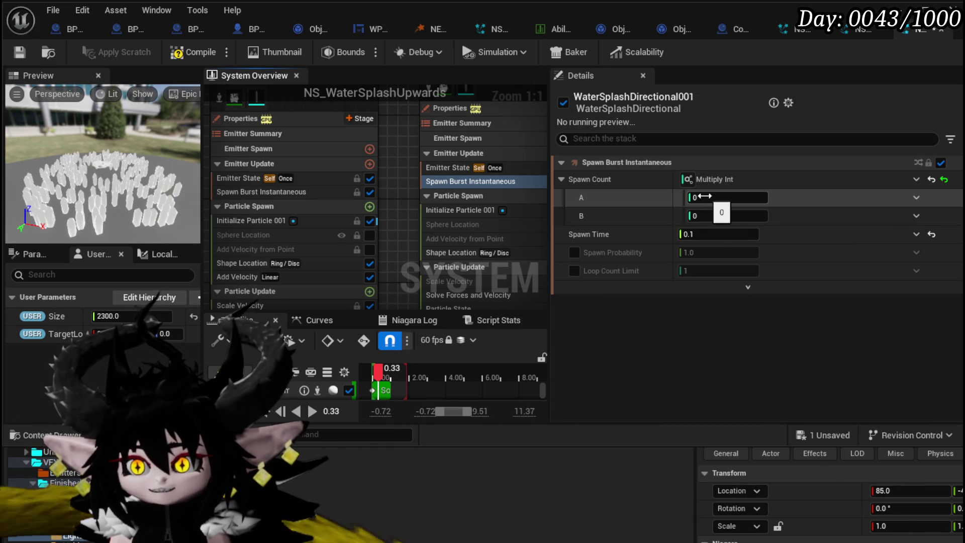
pyautogui.click(704, 197)
pyautogui.write('25')
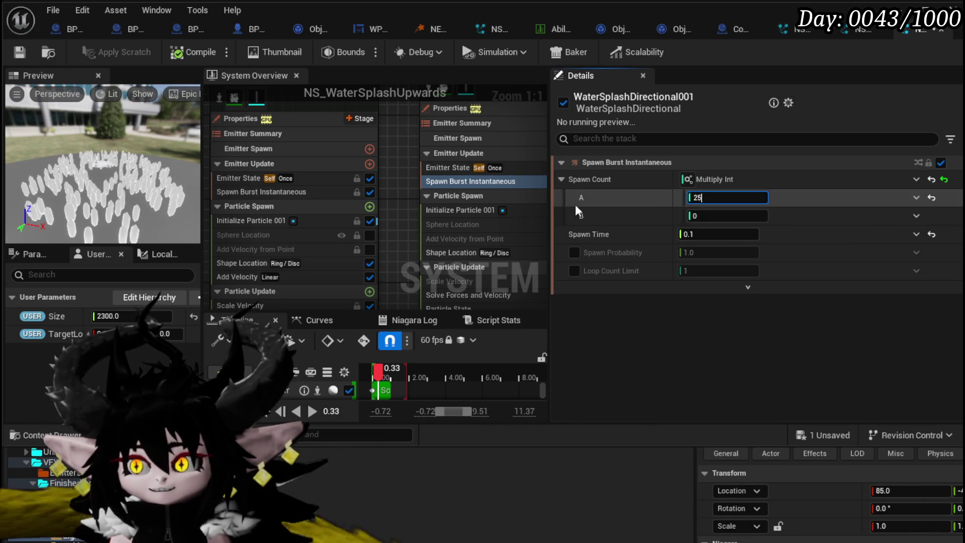
# Copy WaterSplashDirectional002's User Size-based Spawn Count and paste it onto WaterSplashDirectional001.
pyautogui.click(243, 189)
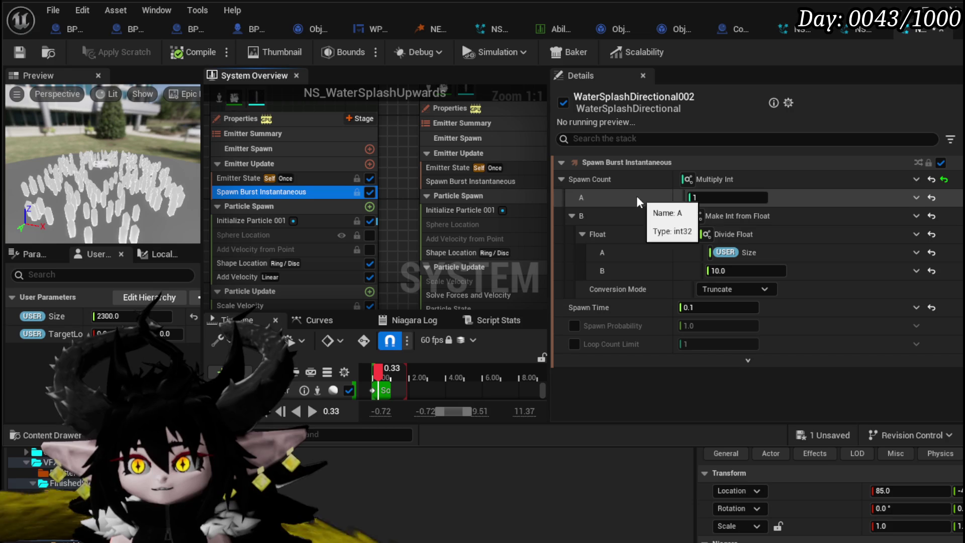
pyautogui.rightClick(756, 180)
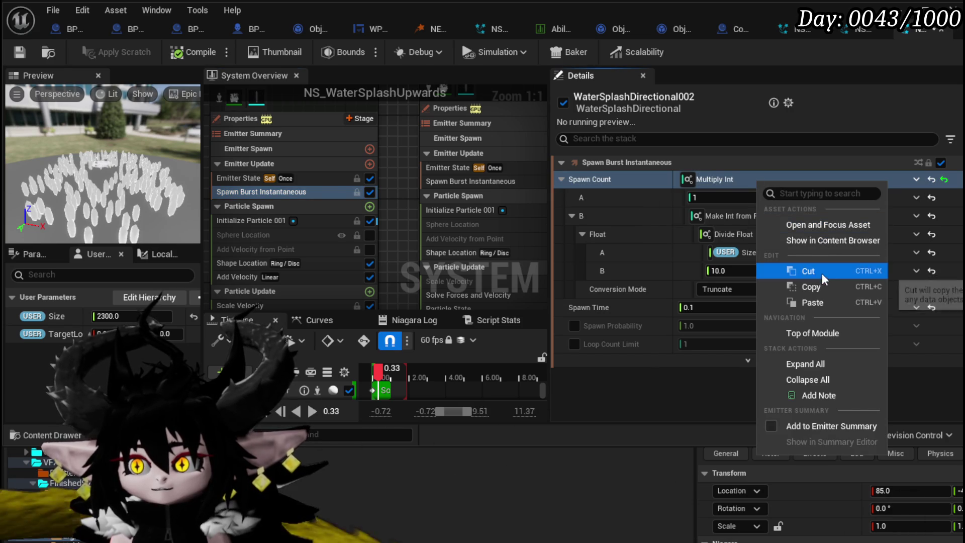
pyautogui.click(819, 286)
pyautogui.click(454, 182)
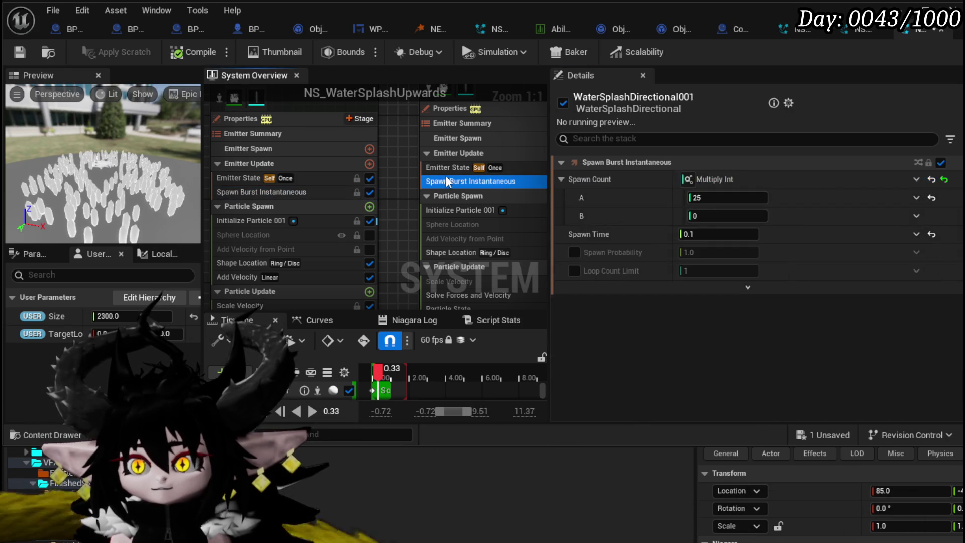
pyautogui.rightClick(768, 182)
pyautogui.click(833, 300)
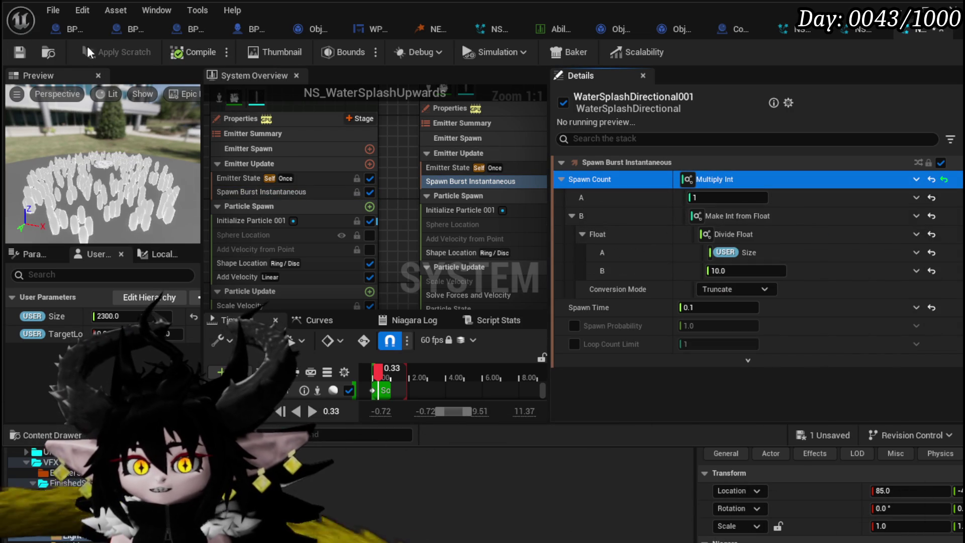
# Save the Niagara system and bring the WaterSplash001 emitter into view.
pyautogui.click(20, 52)
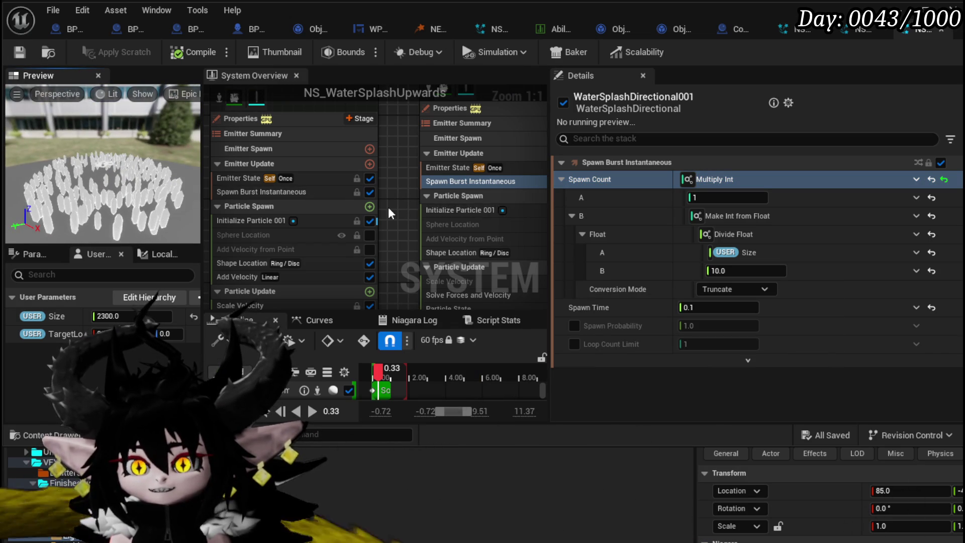
pyautogui.scroll(-2, 388, 207)
pyautogui.moveTo(384, 211)
pyautogui.mouseDown()
pyautogui.moveTo(400, 168)
pyautogui.moveTo(448, 182)
pyautogui.moveTo(455, 211)
pyautogui.mouseUp()
pyautogui.scroll(2, 455, 211)
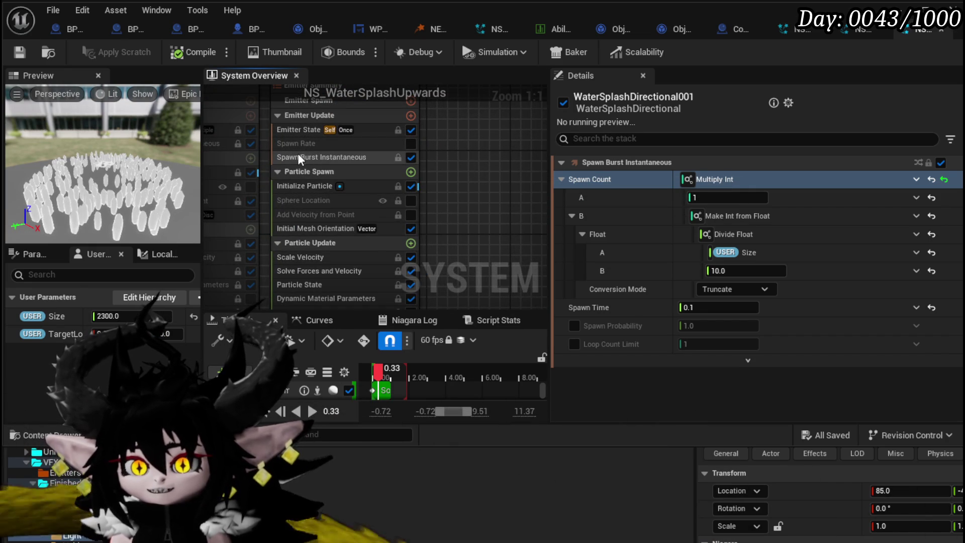
# Make WaterSplash001's Mesh Uniform Scale a Multiply Float with B driven by User Size.
pyautogui.click(302, 186)
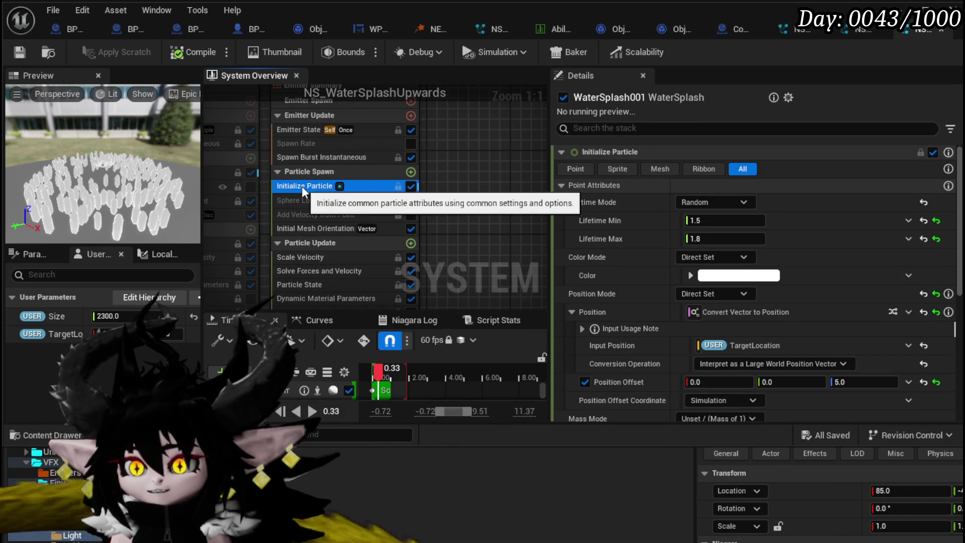
pyautogui.scroll(-5, 707, 267)
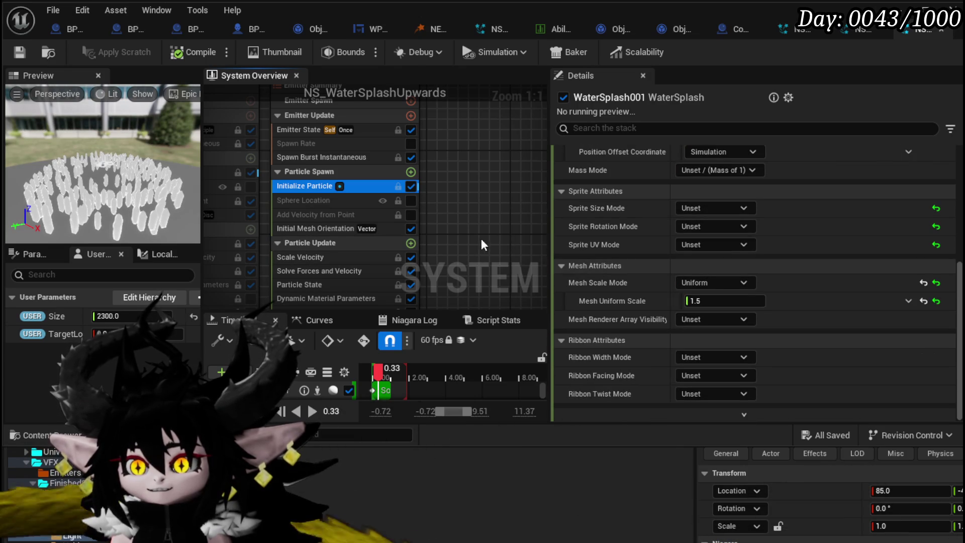
pyautogui.moveTo(481, 238); pyautogui.dragTo(487, 209)
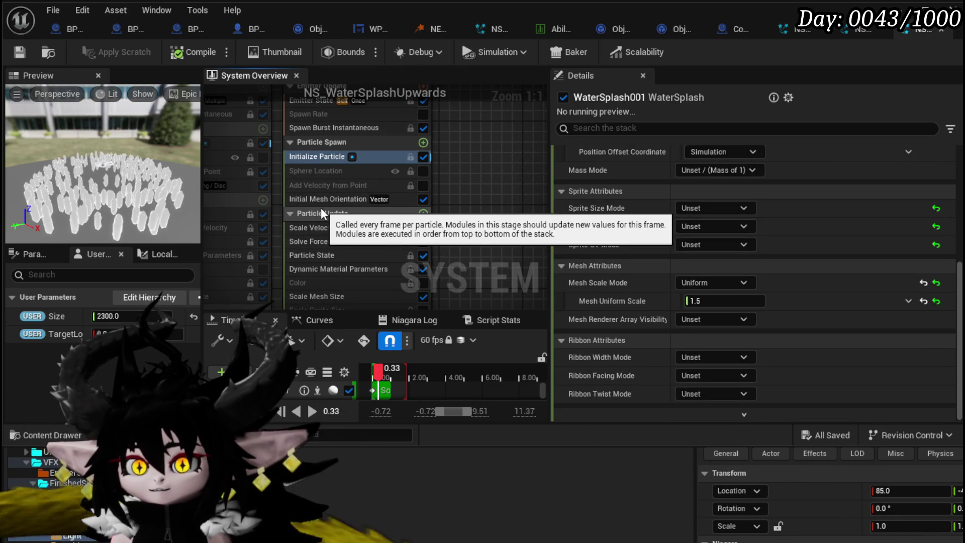
pyautogui.moveTo(349, 206)
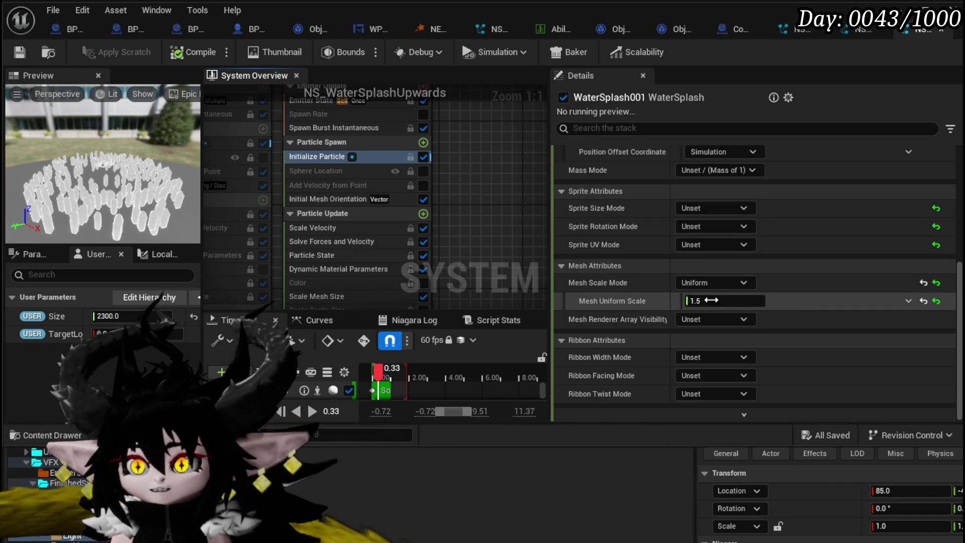
pyautogui.click(908, 301)
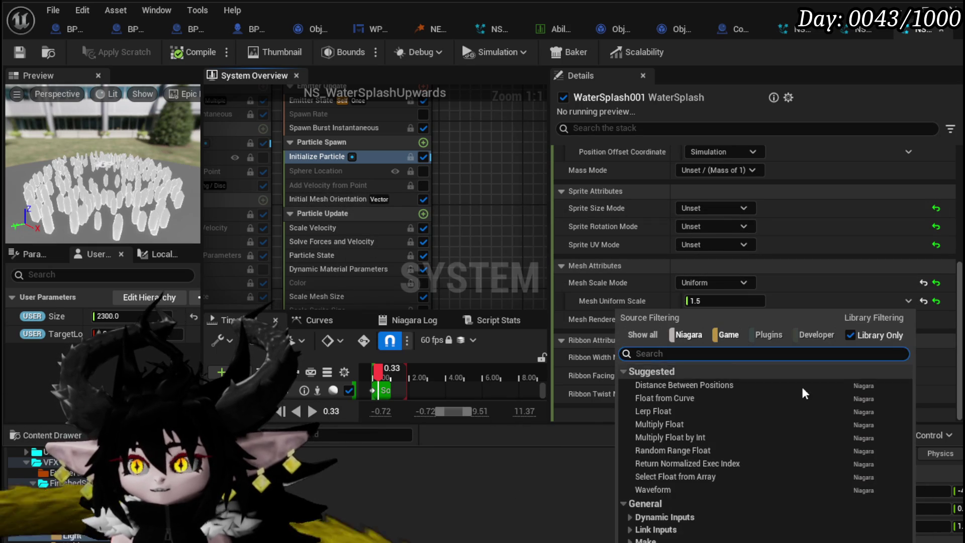
pyautogui.click(662, 424)
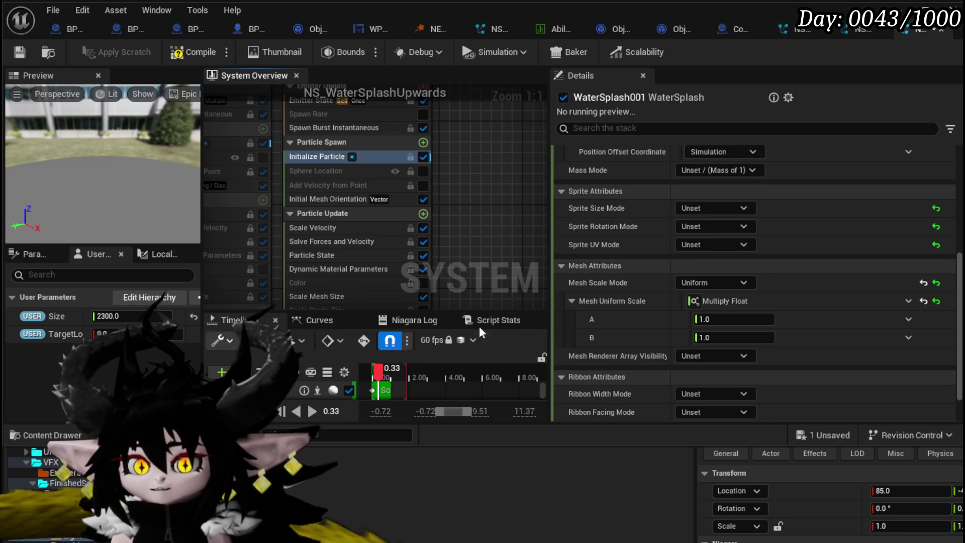
pyautogui.moveTo(55, 316); pyautogui.dragTo(308, 341)
pyautogui.moveTo(709, 336); pyautogui.dragTo(709, 337)
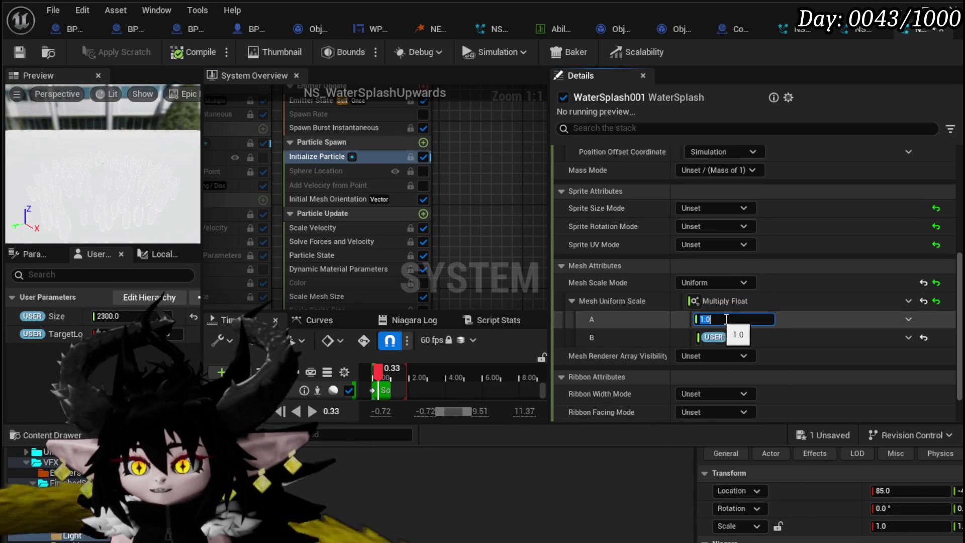
# Try mesh scale multipliers of 0.05, 0.02 and 0.004, then save the system.
pyautogui.write('0')
pyautogui.write('1')
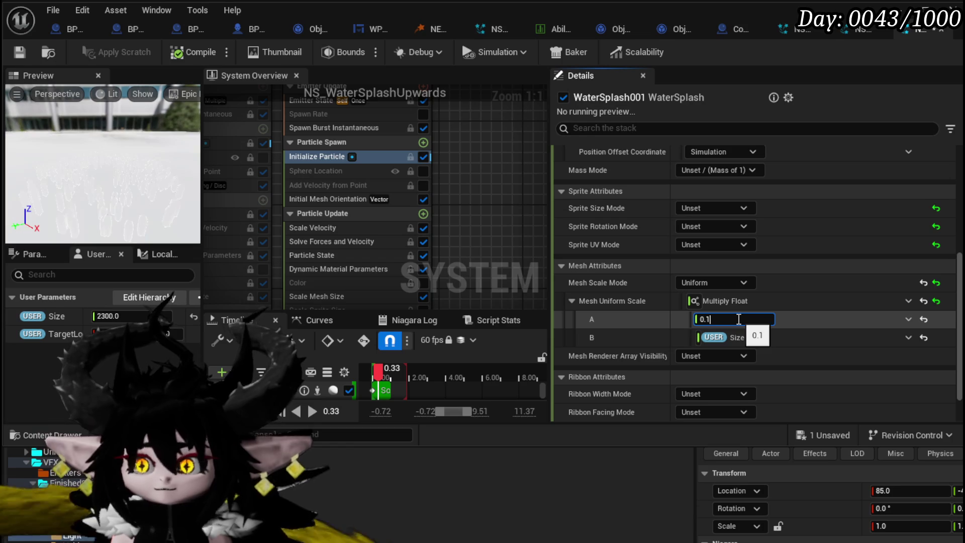
pyautogui.write('0')
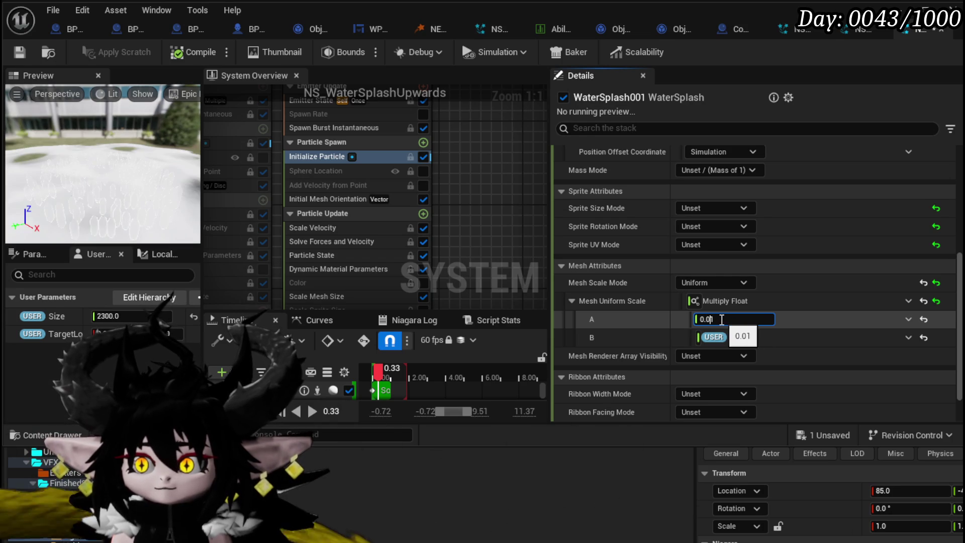
pyautogui.write('0')
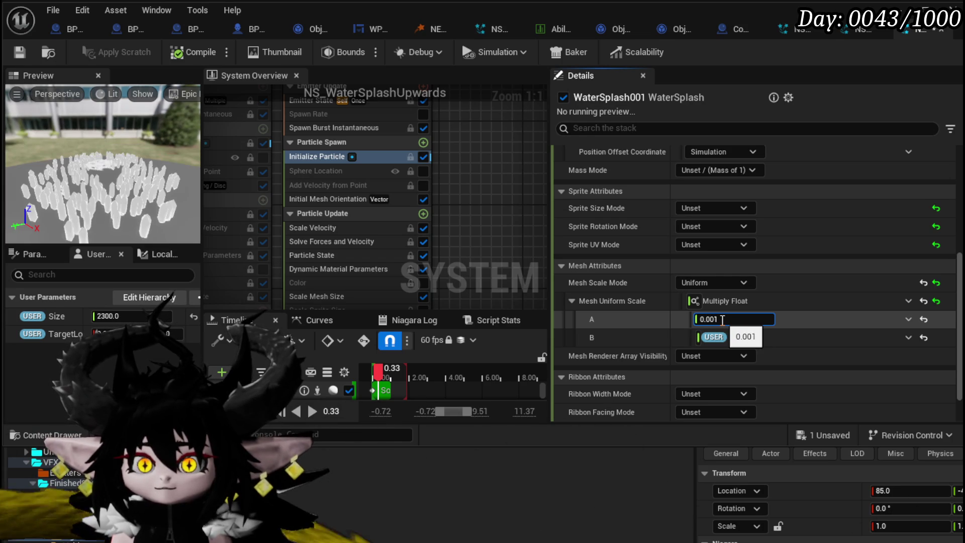
pyautogui.press('BackSpace')
pyautogui.press('BackSpace')
pyautogui.write('5')
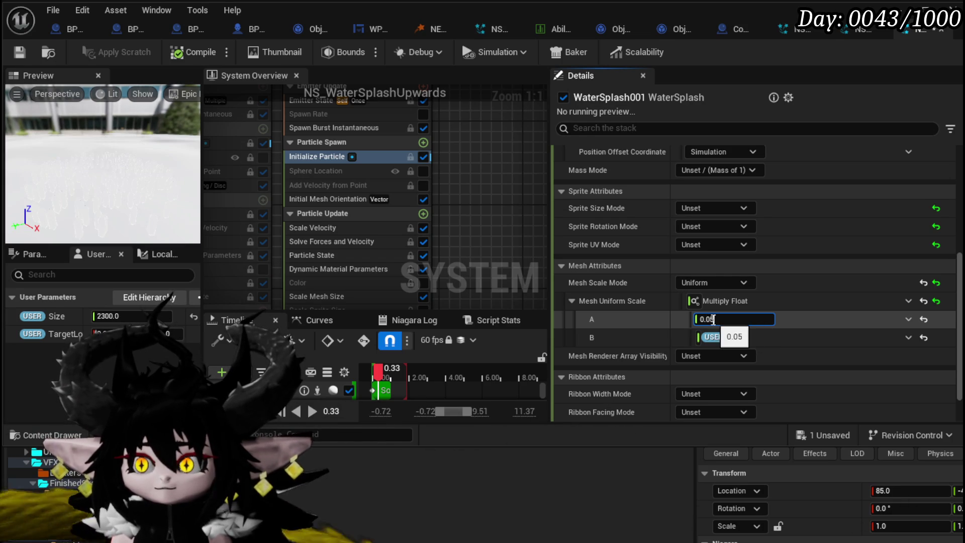
pyautogui.press('BackSpace')
pyautogui.write('2')
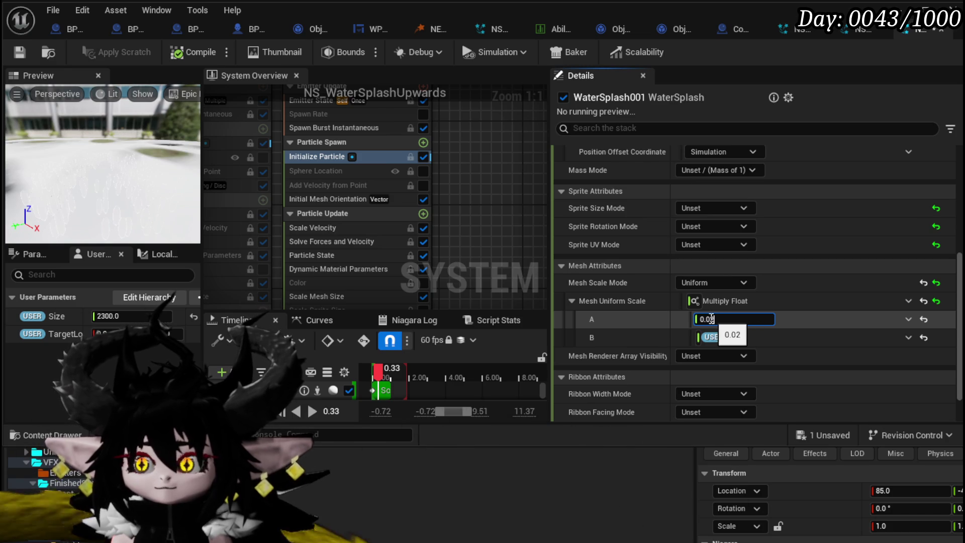
pyautogui.write('05')
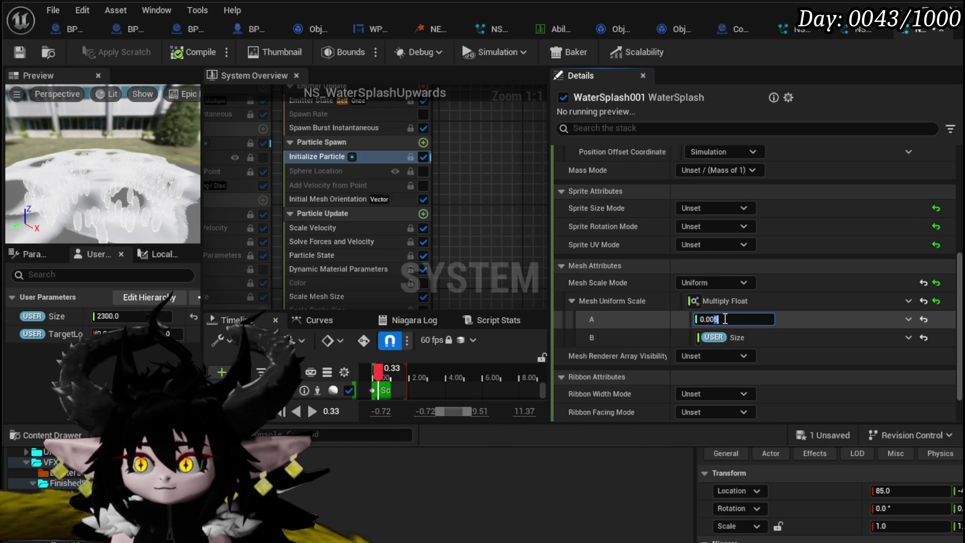
pyautogui.press('BackSpace')
pyautogui.write('3')
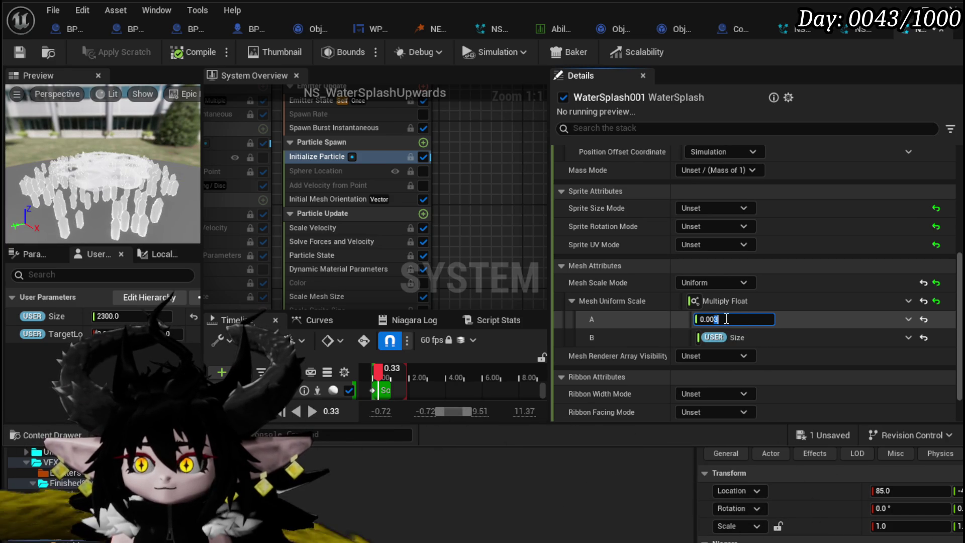
pyautogui.write('4')
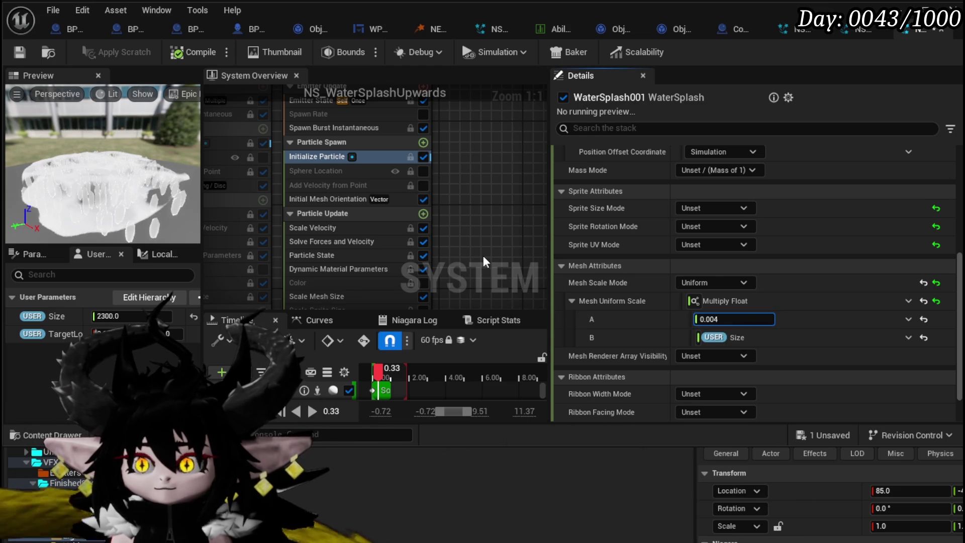
pyautogui.moveTo(468, 212); pyautogui.dragTo(410, 128)
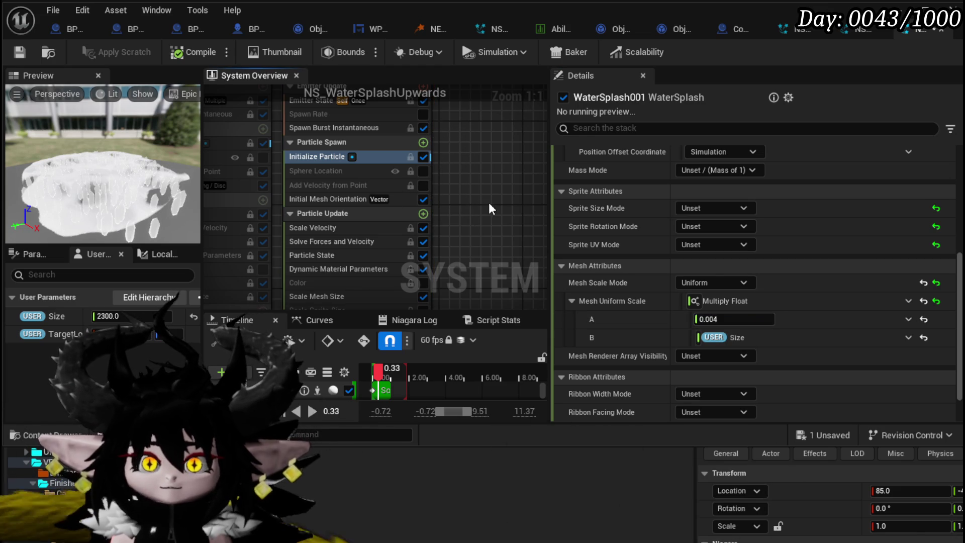
pyautogui.click(32, 58)
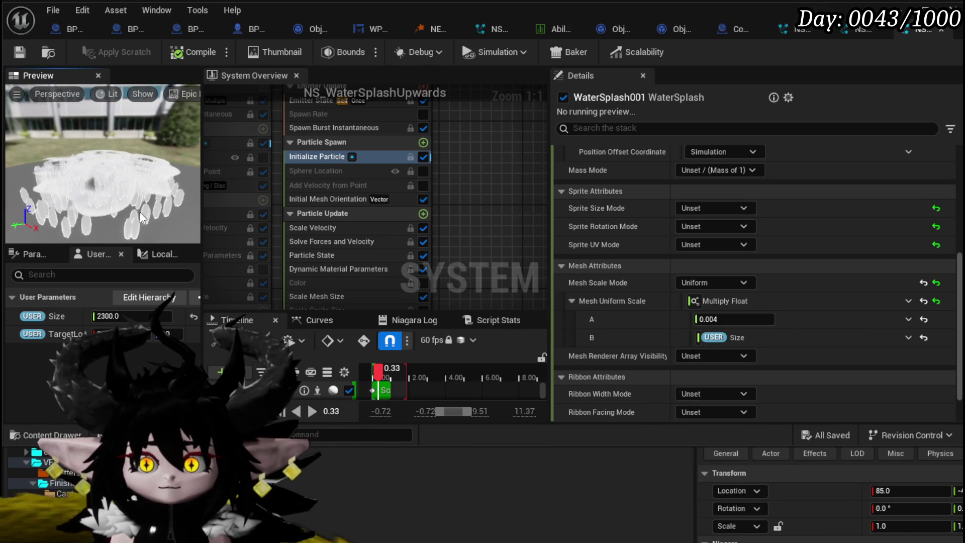
# Scrub the preview to 0.90 s, settle the multiplier at 0.003, save, and return to the level.
pyautogui.moveTo(378, 370); pyautogui.dragTo(391, 370)
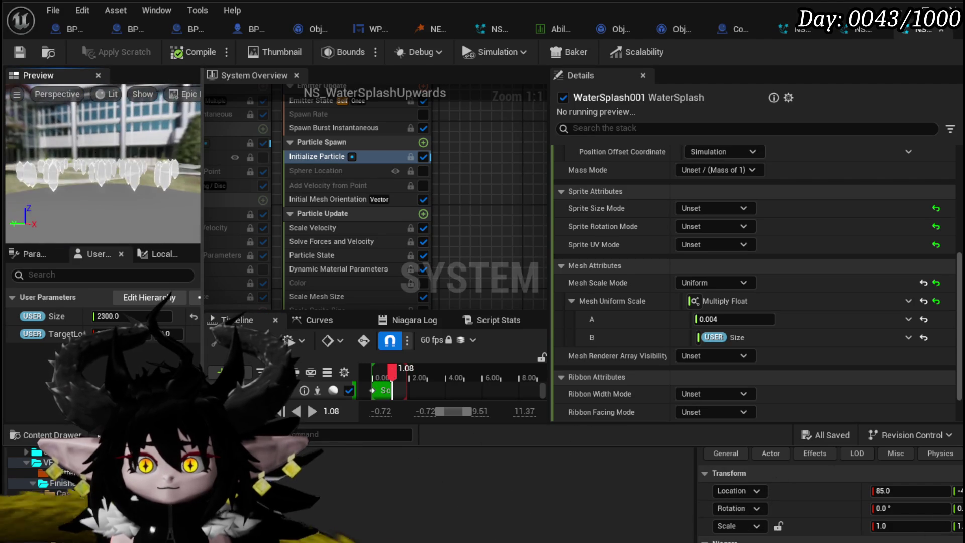
pyautogui.moveTo(392, 371)
pyautogui.mouseDown()
pyautogui.moveTo(379, 372)
pyautogui.moveTo(388, 376)
pyautogui.mouseUp()
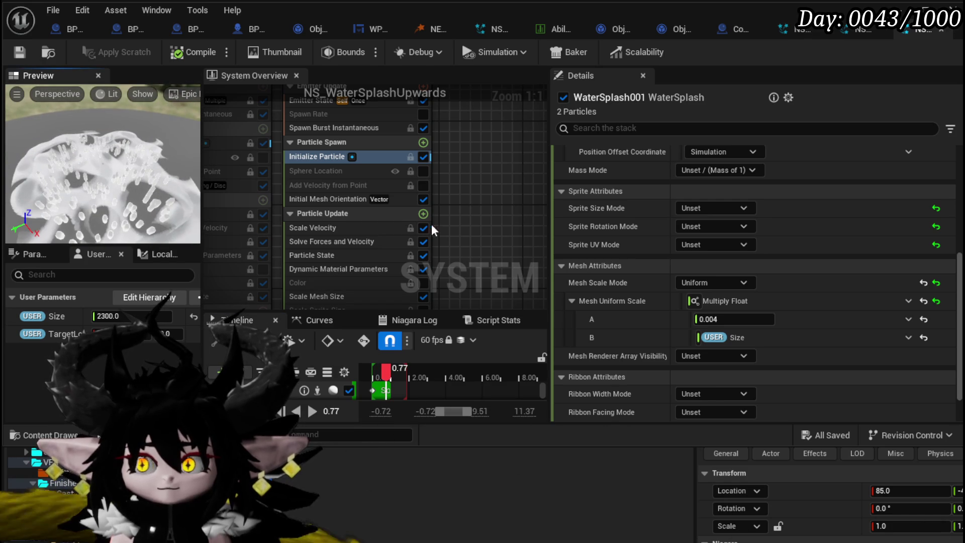
pyautogui.click(714, 320)
pyautogui.write('3')
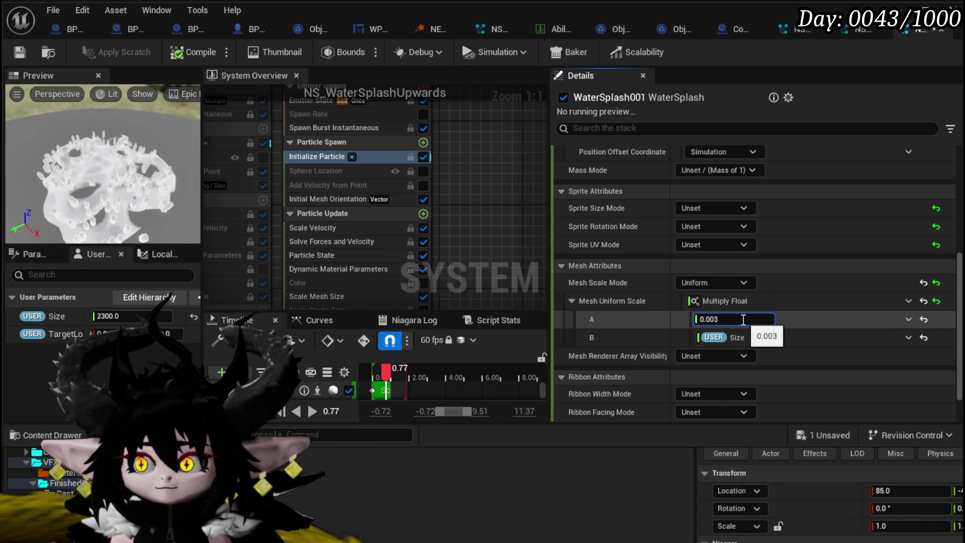
pyautogui.press('BackSpace')
pyautogui.write('2')
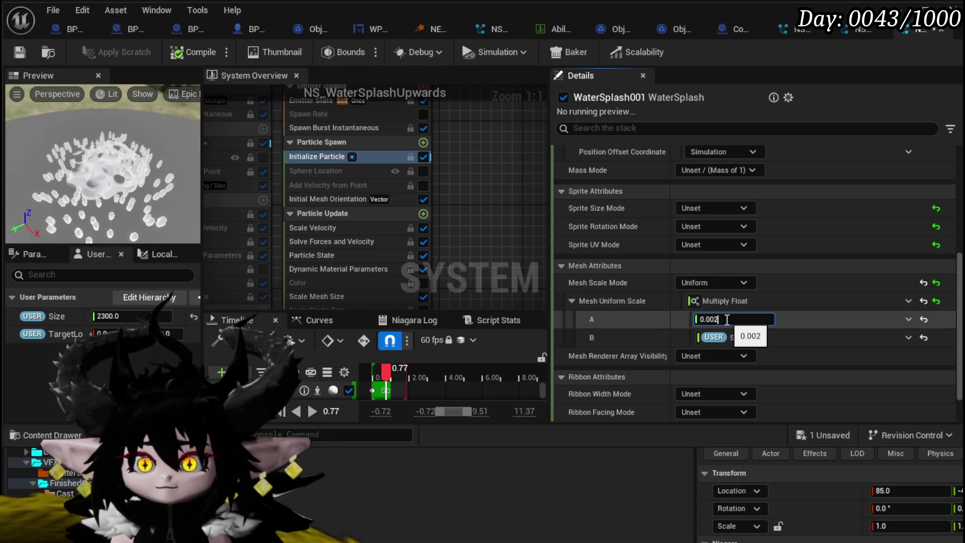
pyautogui.press('BackSpace')
pyautogui.write('3')
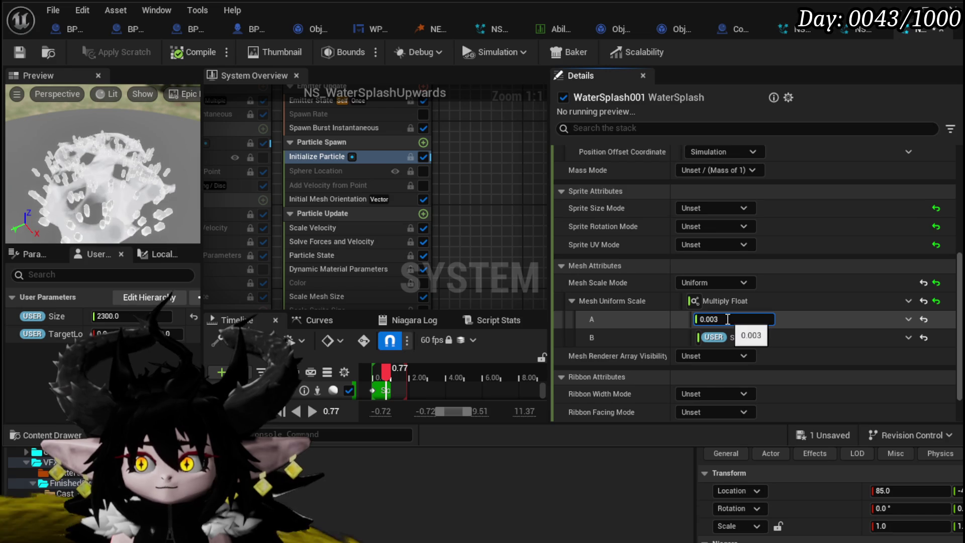
pyautogui.click(20, 54)
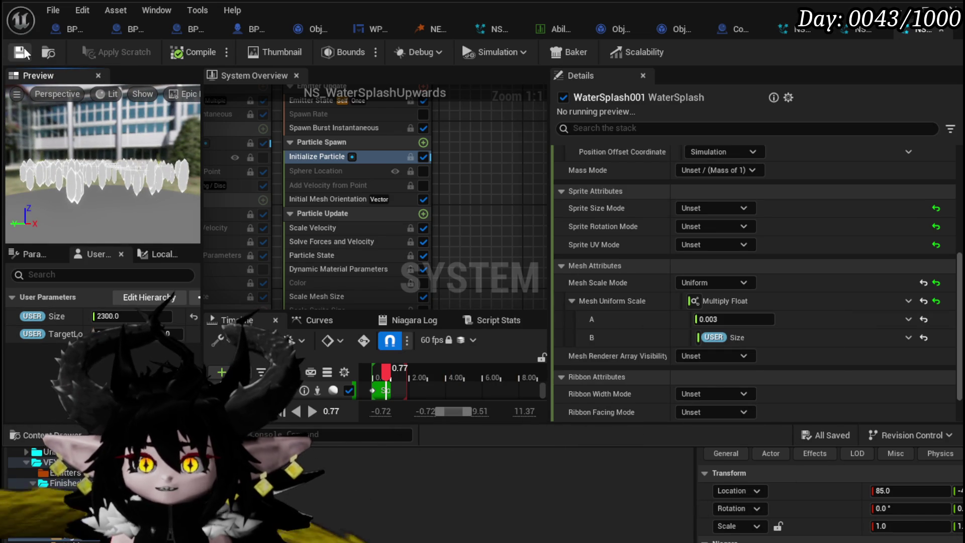
pyautogui.click(919, 9)
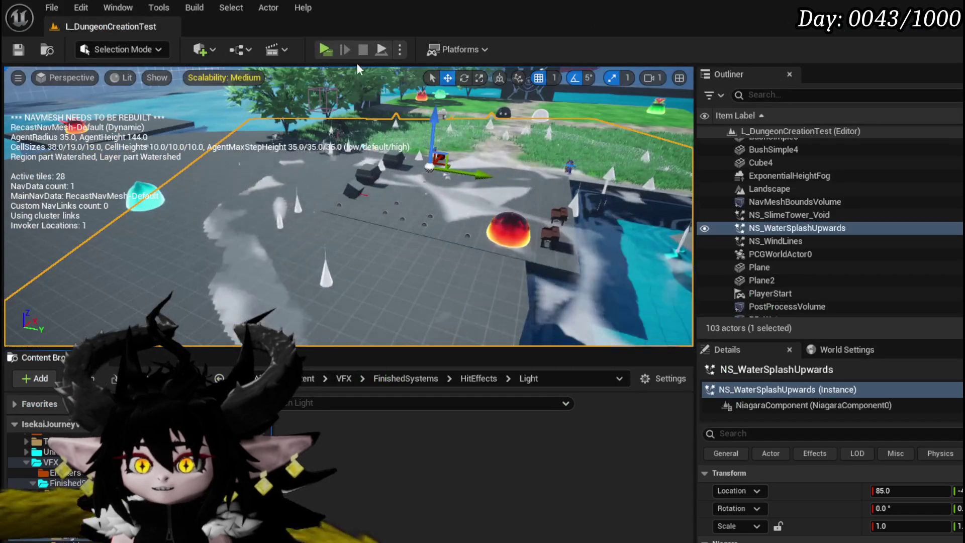
# Play the level in editor to test the splash, then stop the session with Esc.
pyautogui.click(319, 54)
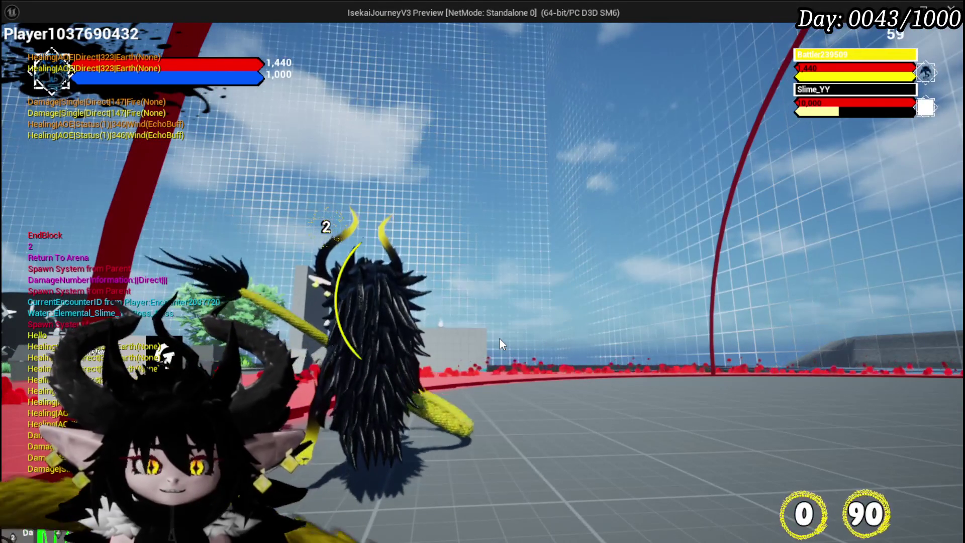
pyautogui.press('Escape')
# Save all assets and return to NS_WaterSplashUpwards to look over its emitter stacks.
pyautogui.hotkey('ctrl', 's')
pyautogui.hotkey('alt', 'Tab')
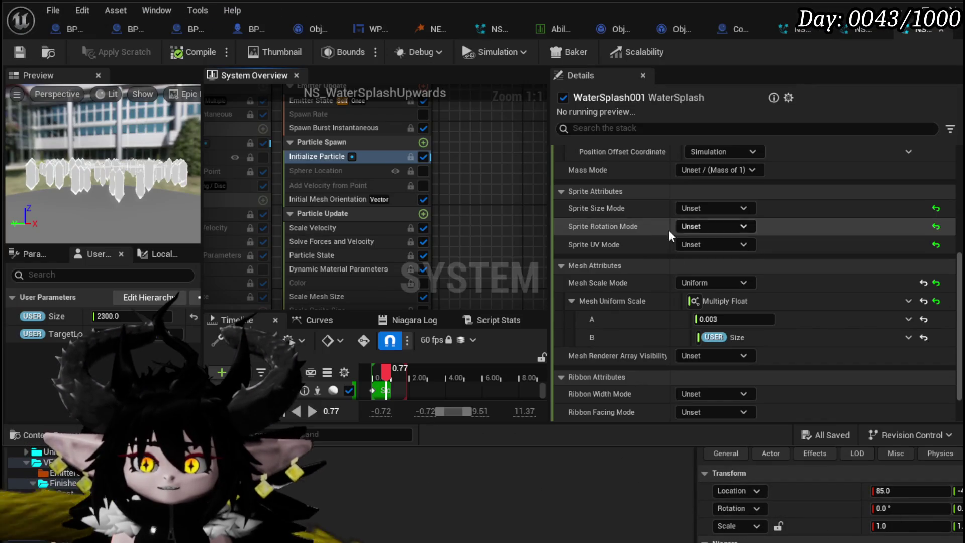
pyautogui.moveTo(492, 238); pyautogui.dragTo(515, 183)
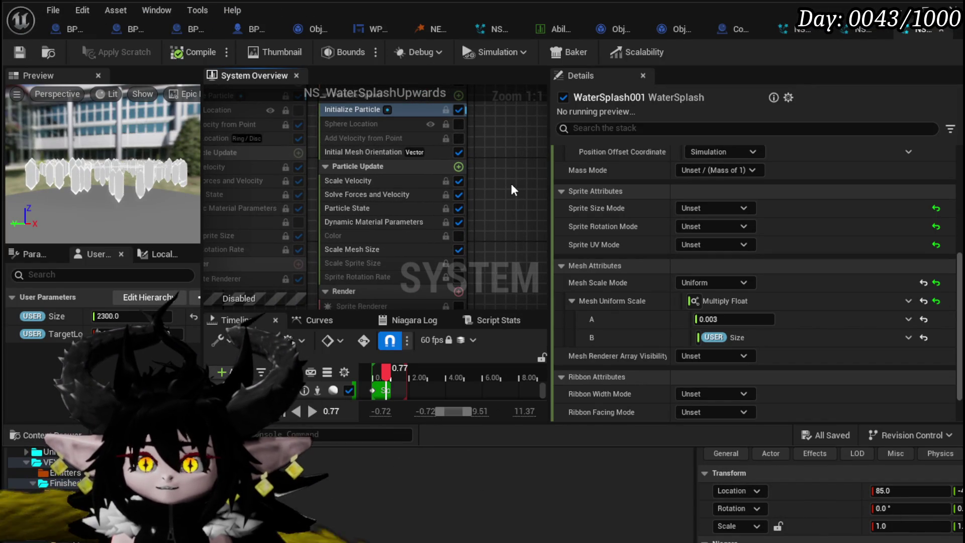
pyautogui.scroll(-4, 509, 184)
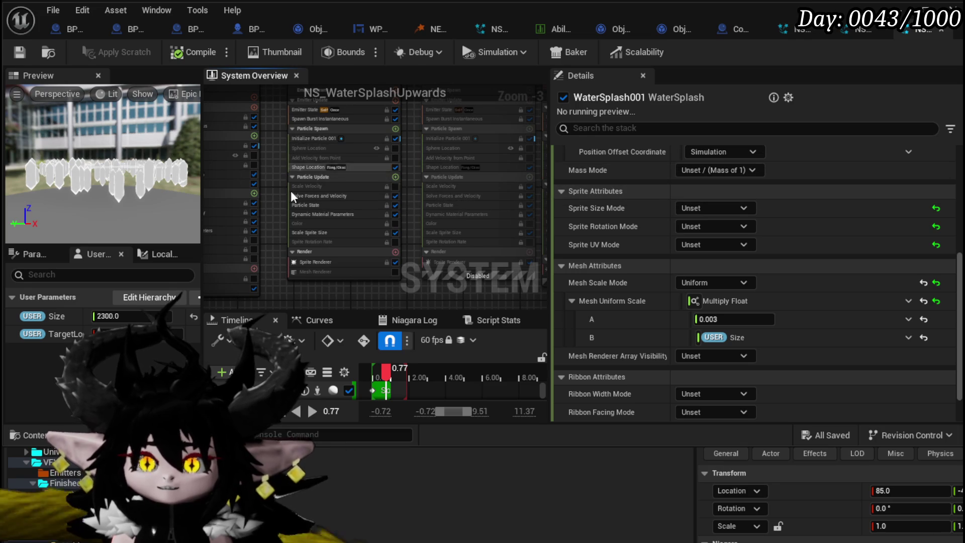
pyautogui.moveTo(267, 225)
pyautogui.mouseDown()
pyautogui.moveTo(263, 285)
pyautogui.moveTo(257, 200)
pyautogui.moveTo(259, 216)
pyautogui.mouseUp()
pyautogui.scroll(3, 260, 216)
# Pan across the other emitter nodes and save the Niagara system.
pyautogui.scroll(-4, 260, 217)
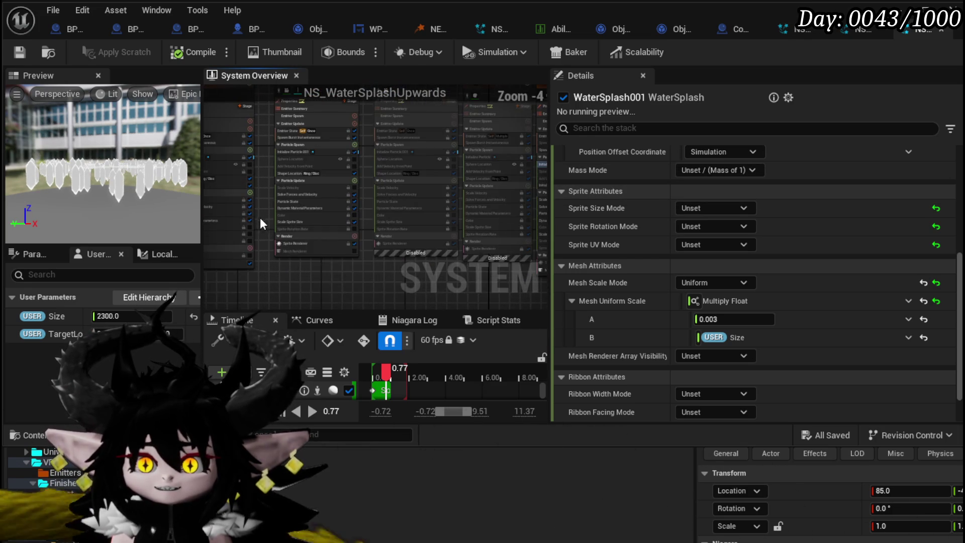
pyautogui.moveTo(378, 276)
pyautogui.mouseDown()
pyautogui.moveTo(358, 243)
pyautogui.moveTo(413, 240)
pyautogui.mouseUp()
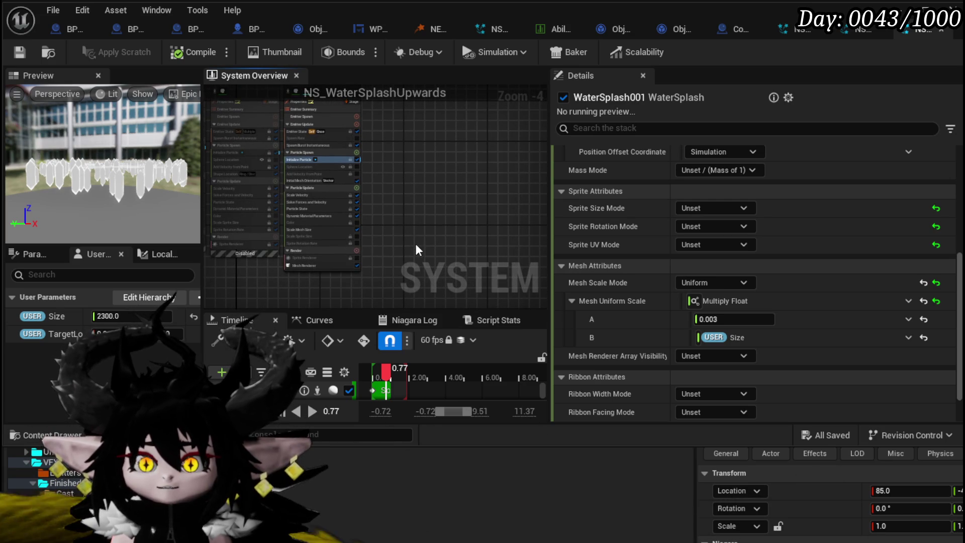
pyautogui.moveTo(418, 239)
pyautogui.mouseDown()
pyautogui.moveTo(269, 252)
pyautogui.moveTo(380, 261)
pyautogui.mouseUp()
pyautogui.click(19, 51)
pyautogui.moveTo(278, 251)
pyautogui.mouseDown()
pyautogui.moveTo(307, 271)
pyautogui.moveTo(298, 257)
pyautogui.mouseUp()
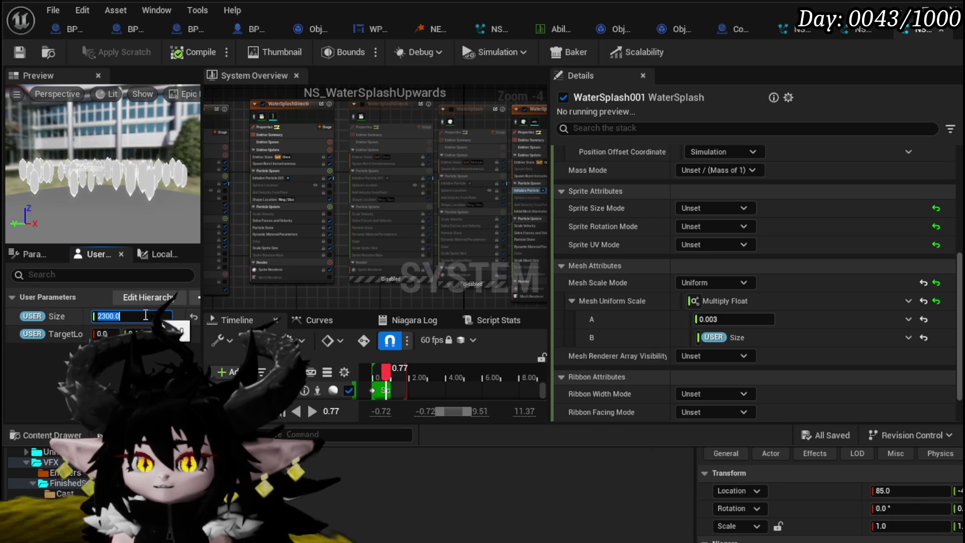
# Try User Size values of 50 and 300, orbiting the preview to view the splash.
pyautogui.write('10')
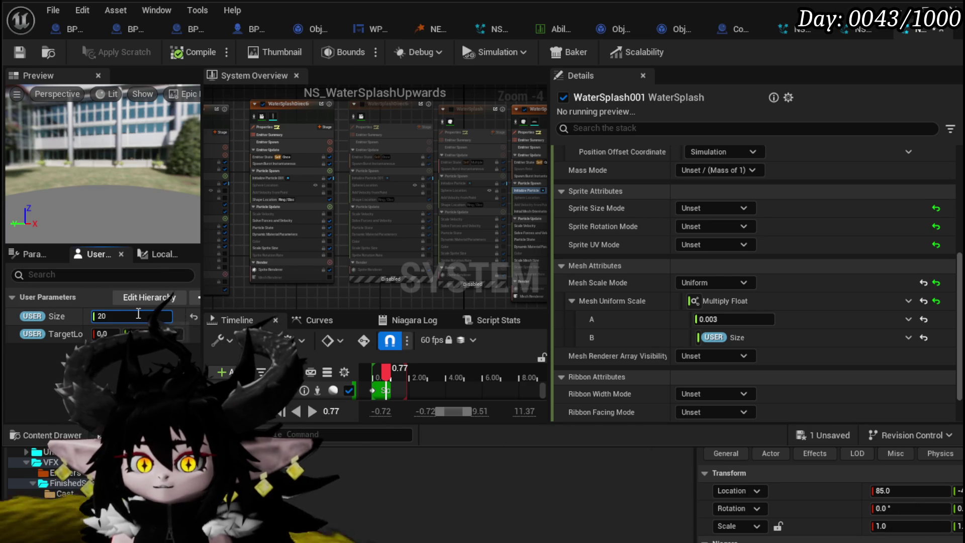
pyautogui.write('50')
pyautogui.press('Return')
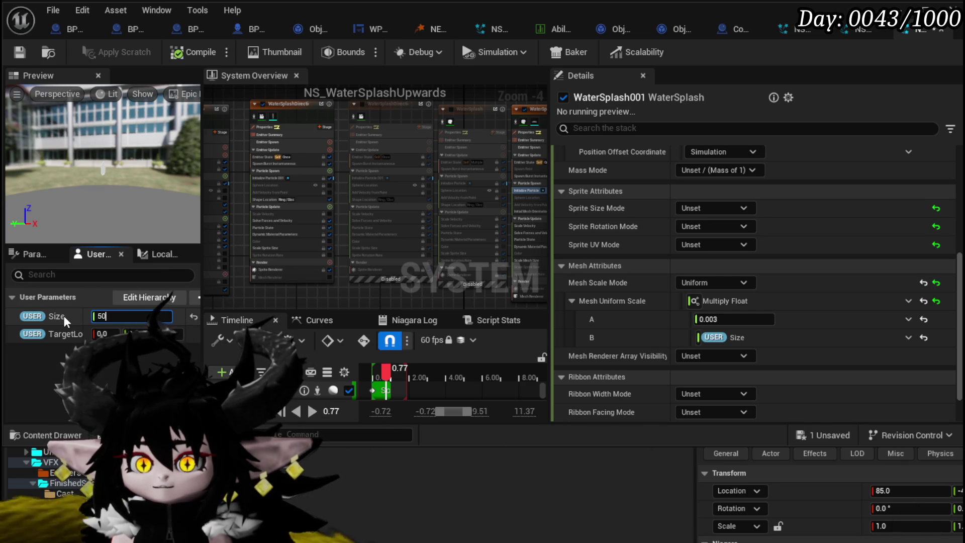
pyautogui.write('200')
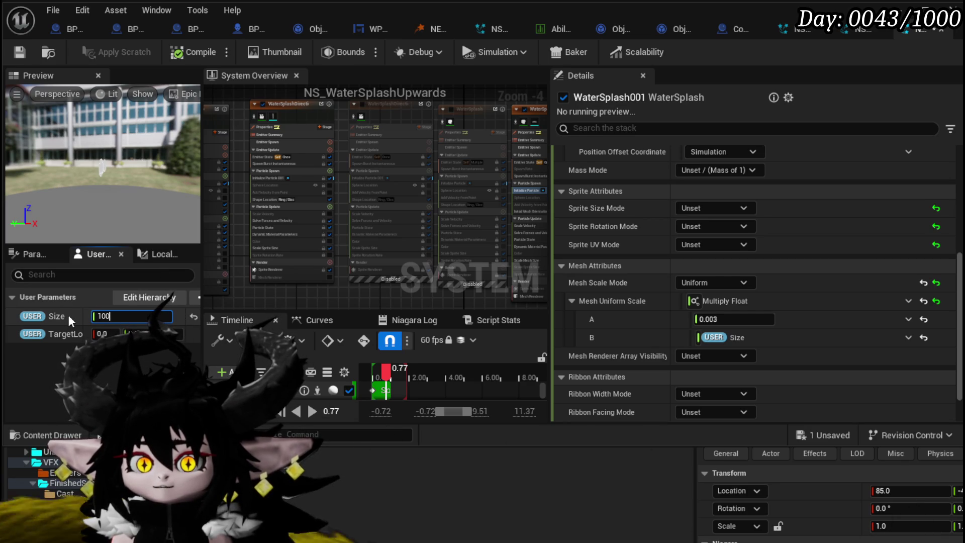
pyautogui.hotkey('ctrl', 'a')
pyautogui.write('300')
pyautogui.press('Return')
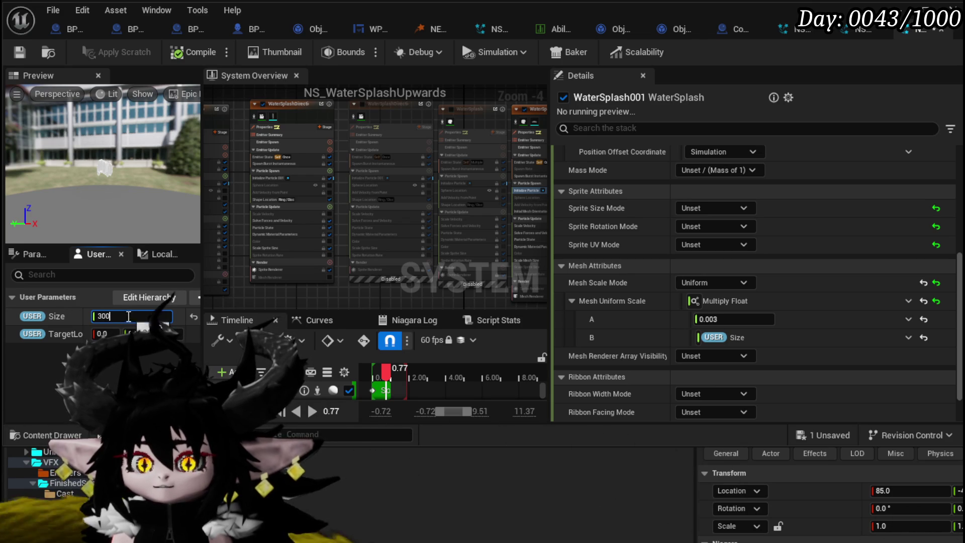
pyautogui.write('50')
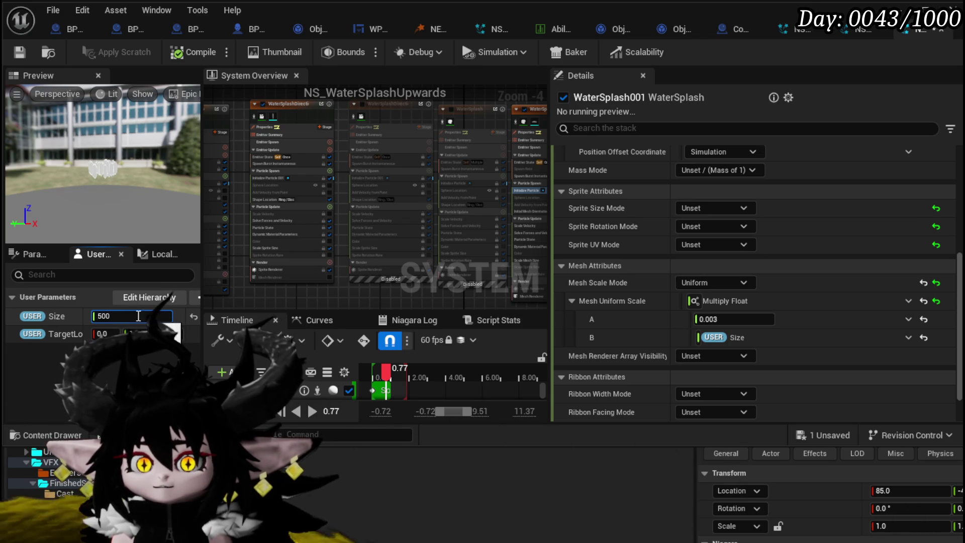
pyautogui.moveTo(103, 160); pyautogui.dragTo(80, 135)
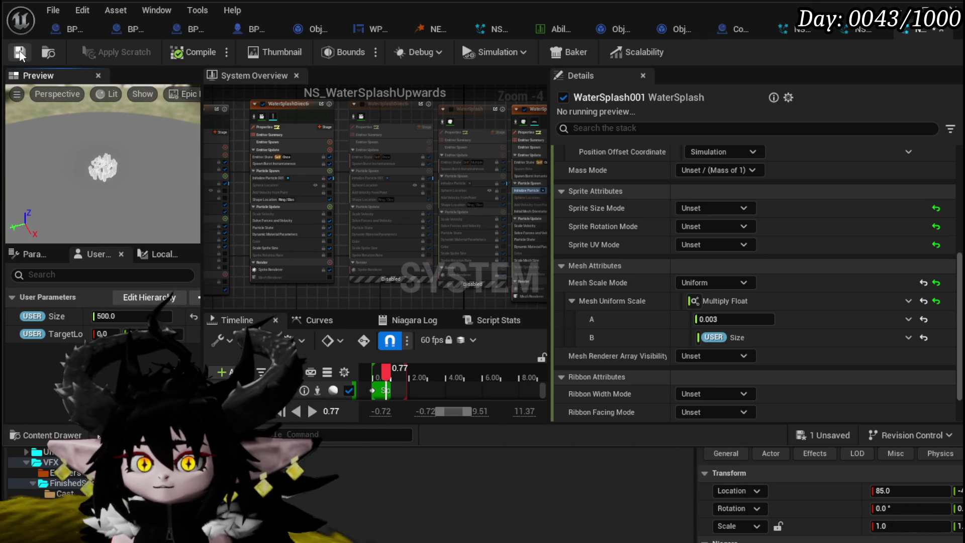
# Set User Size to 200, save the splash system, and switch to the level editor.
pyautogui.click(882, 32)
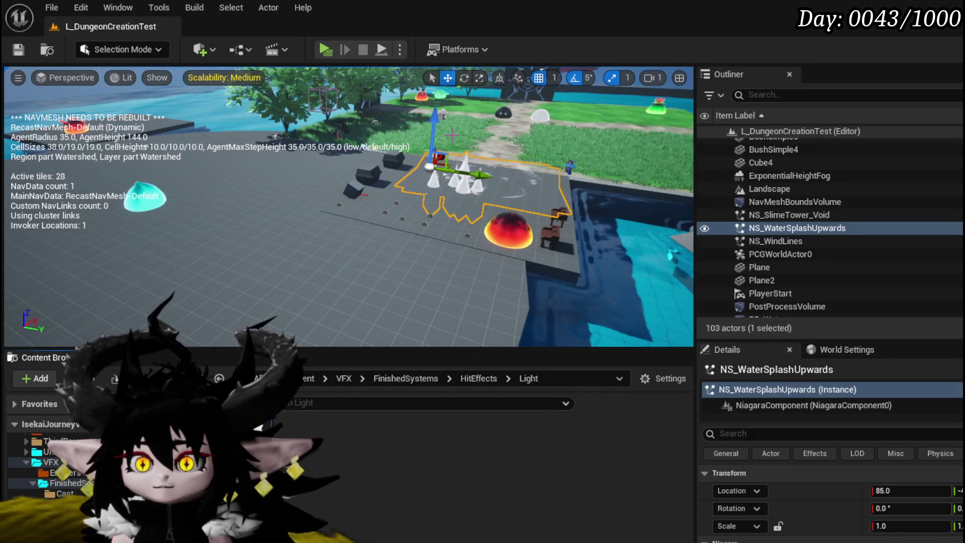
pyautogui.hotkey('alt', 'Tab')
pyautogui.click(132, 315)
pyautogui.write('200')
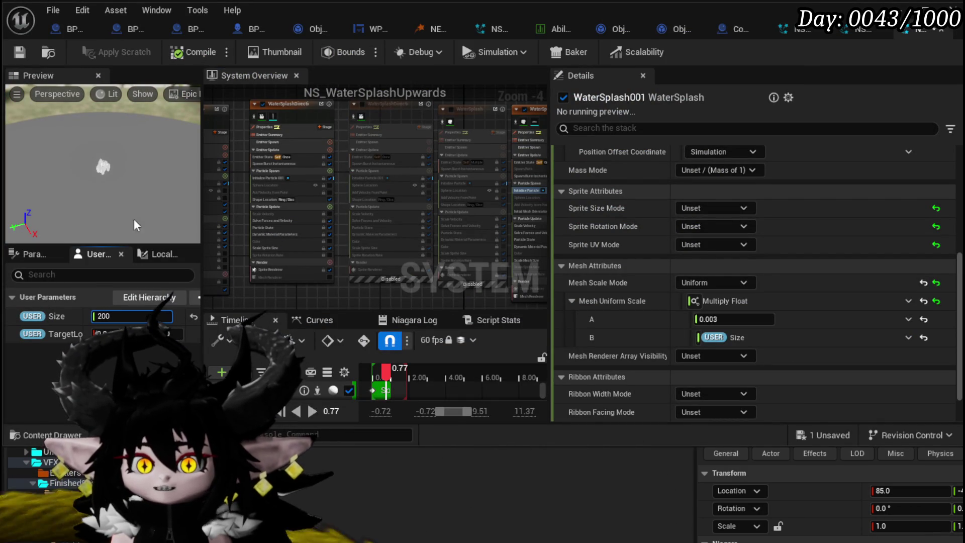
pyautogui.press('Return')
pyautogui.hotkey('ctrl', 's')
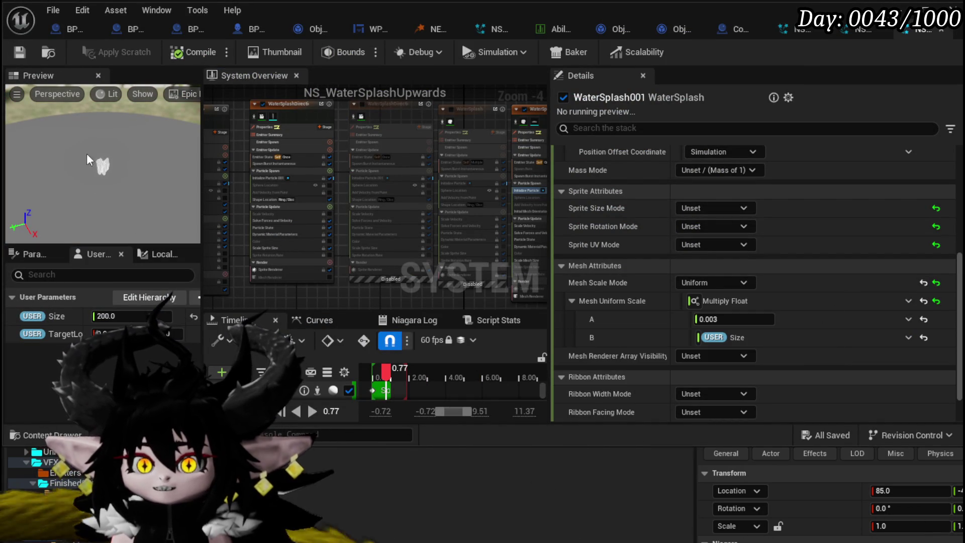
pyautogui.hotkey('alt', 'Tab')
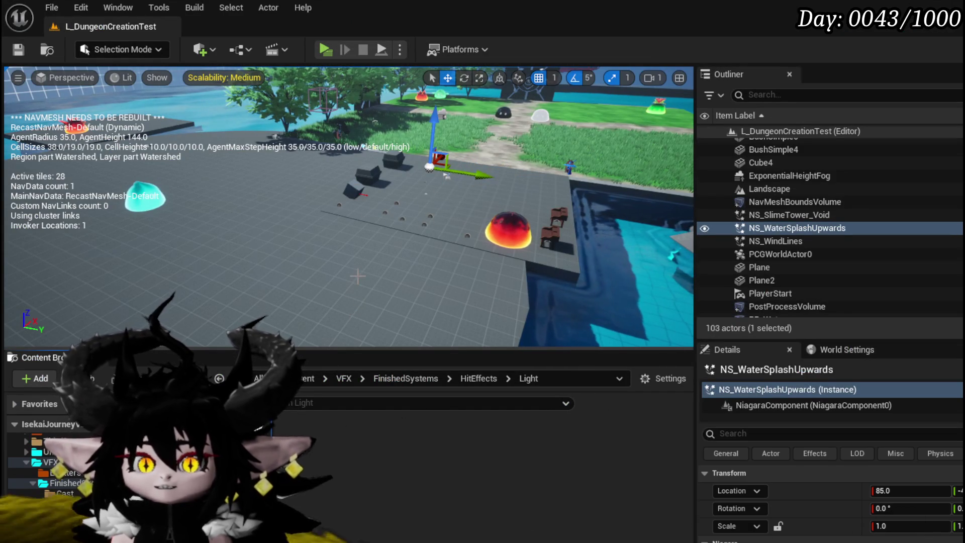
# Save the level, switch back to NS_WaterSplashUpwards, save it, and pan to another emitter.
pyautogui.hotkey('ctrl', 's')
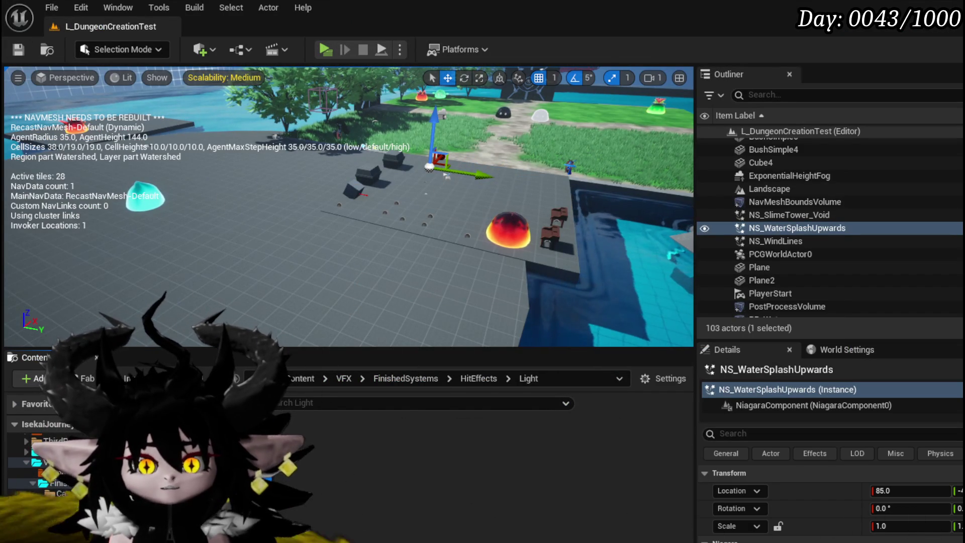
pyautogui.hotkey('alt', 'Tab')
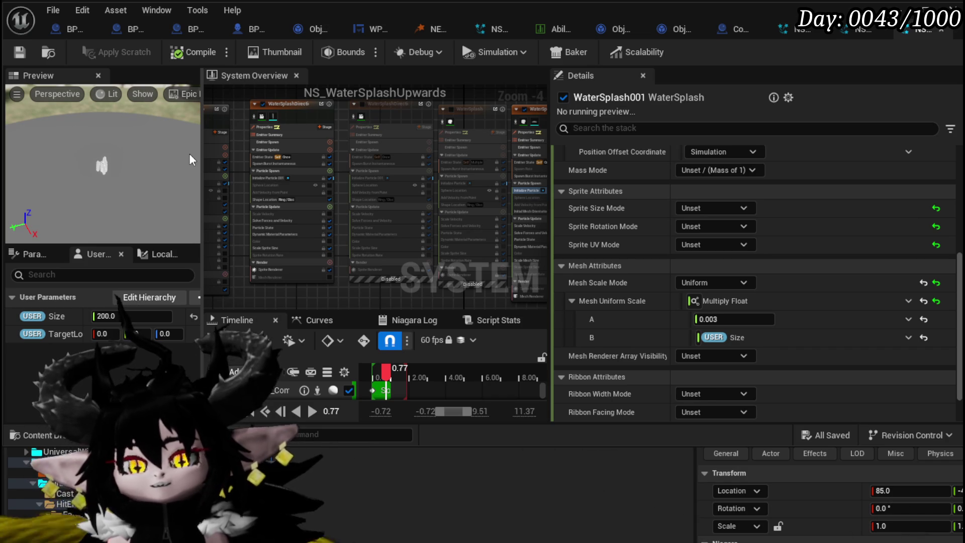
pyautogui.click(21, 52)
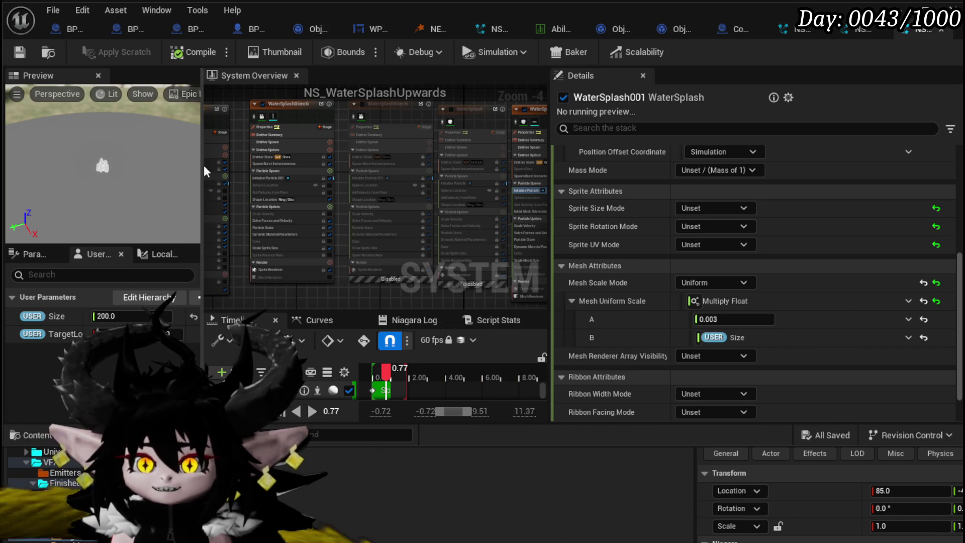
pyautogui.moveTo(253, 128); pyautogui.dragTo(360, 129)
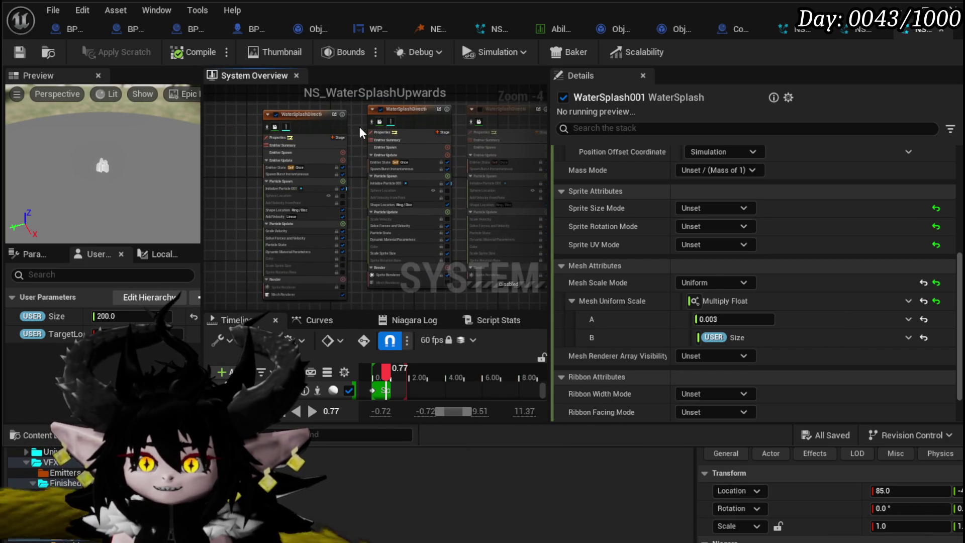